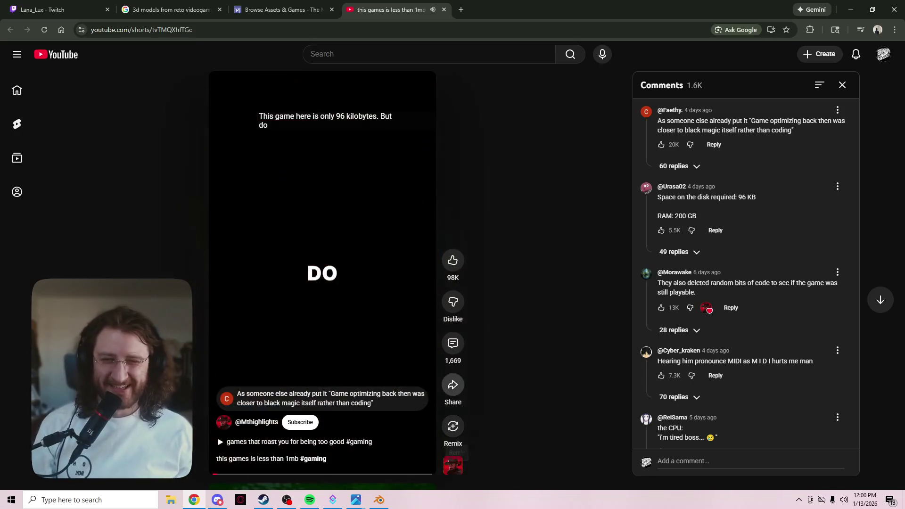
- Look over the Short's sharing options, then close the YouTube Short tab
{"action": "left_click", "coordinate": [396, 90]}
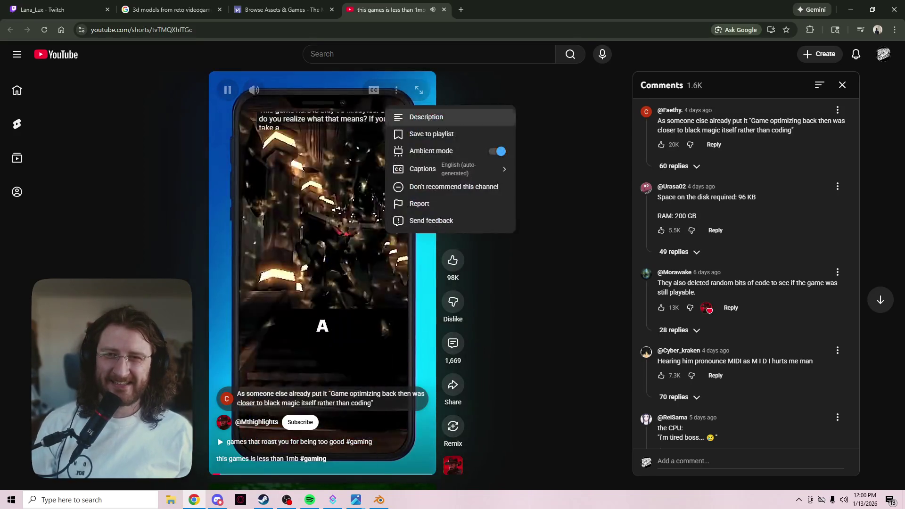
{"action": "left_click", "coordinate": [453, 385]}
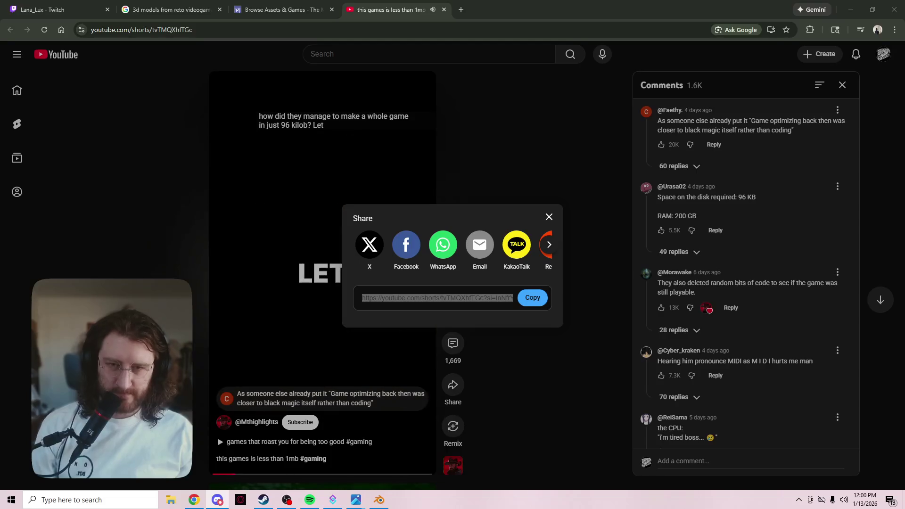
{"action": "left_click", "coordinate": [223, 81]}
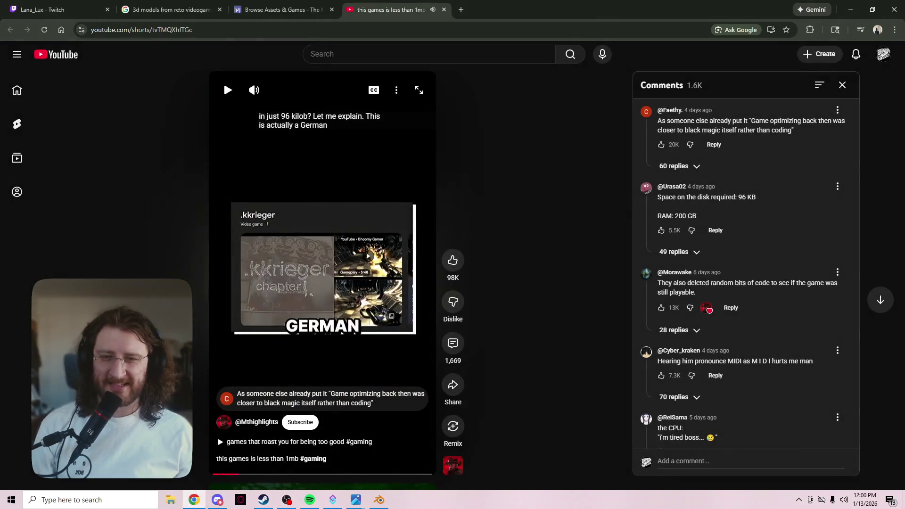
{"action": "left_click", "coordinate": [444, 10]}
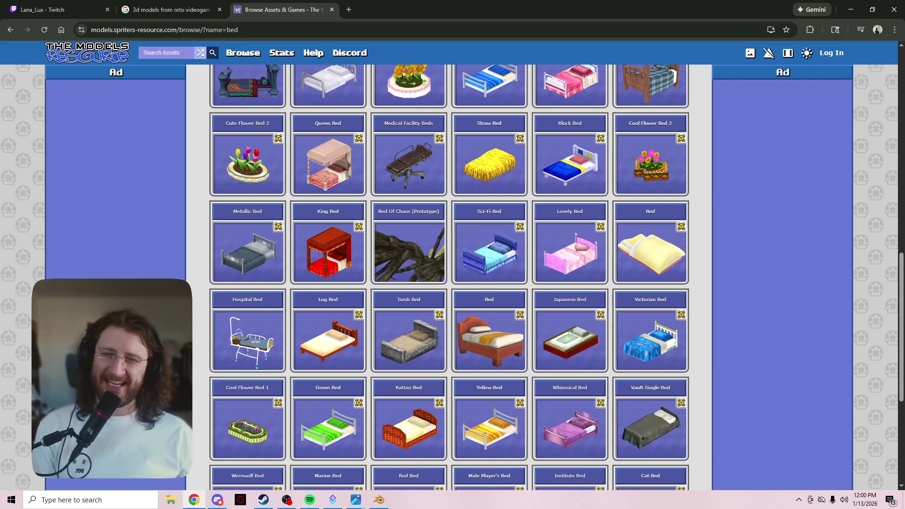
- Scroll the bed results and start the Hotel Queen Bed model download
{"action": "scroll", "coordinate": [451, 278], "scroll_direction": "down", "scroll_amount": 3}
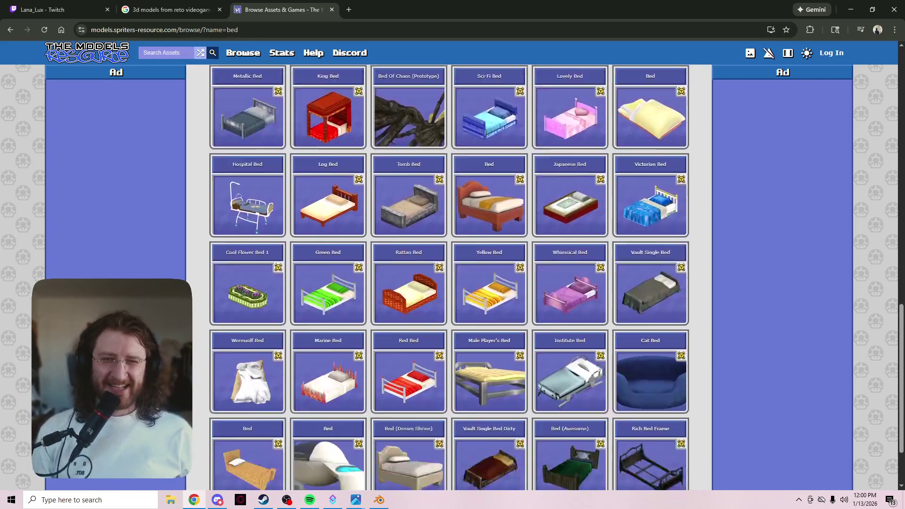
{"action": "scroll", "coordinate": [450, 278], "scroll_direction": "down", "scroll_amount": 3}
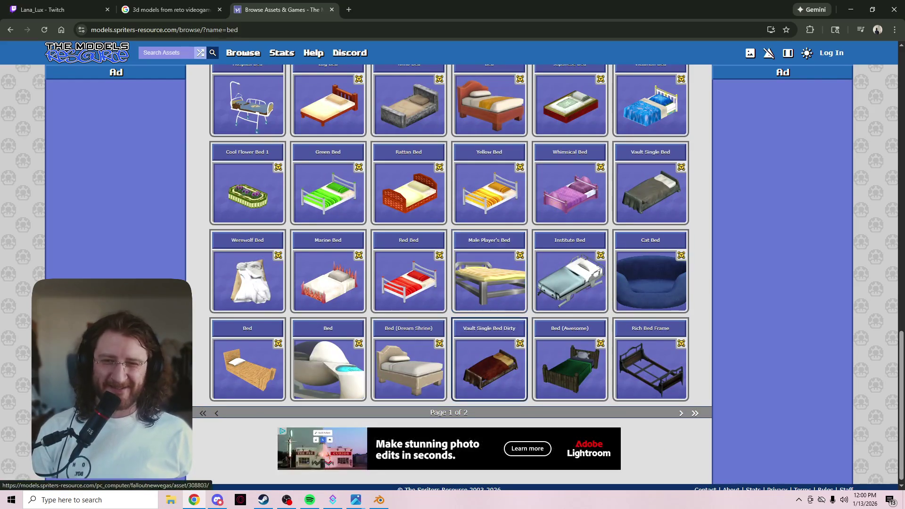
{"action": "scroll", "coordinate": [409, 367], "scroll_direction": "up", "scroll_amount": 15}
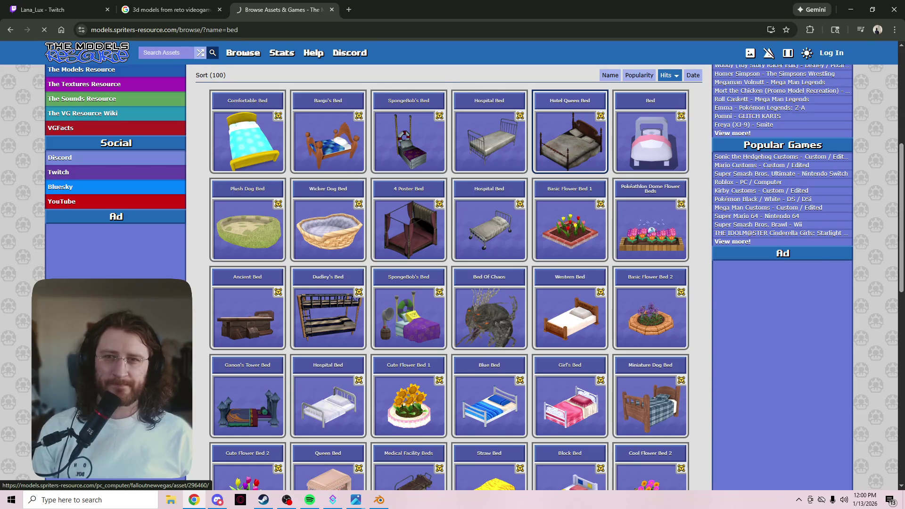
{"action": "scroll", "coordinate": [570, 136], "scroll_direction": "down", "scroll_amount": 3}
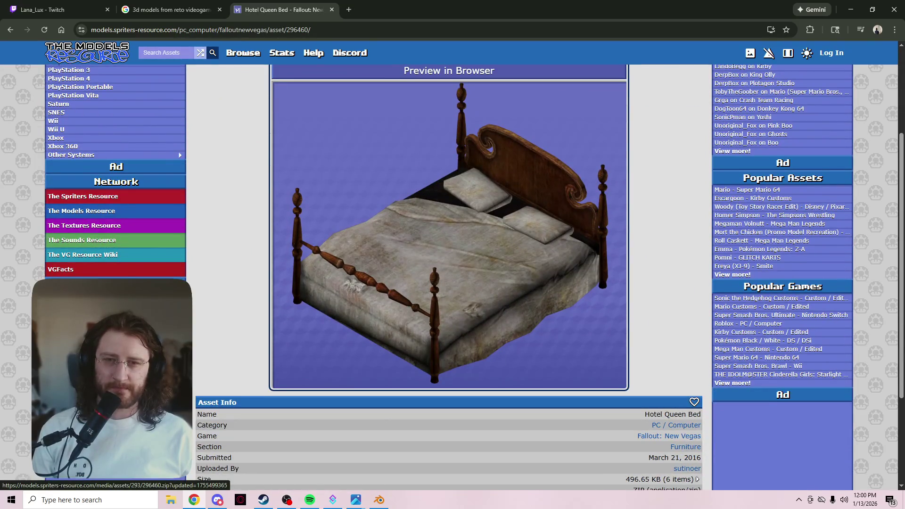
{"action": "scroll", "coordinate": [439, 187], "scroll_direction": "up", "scroll_amount": 3}
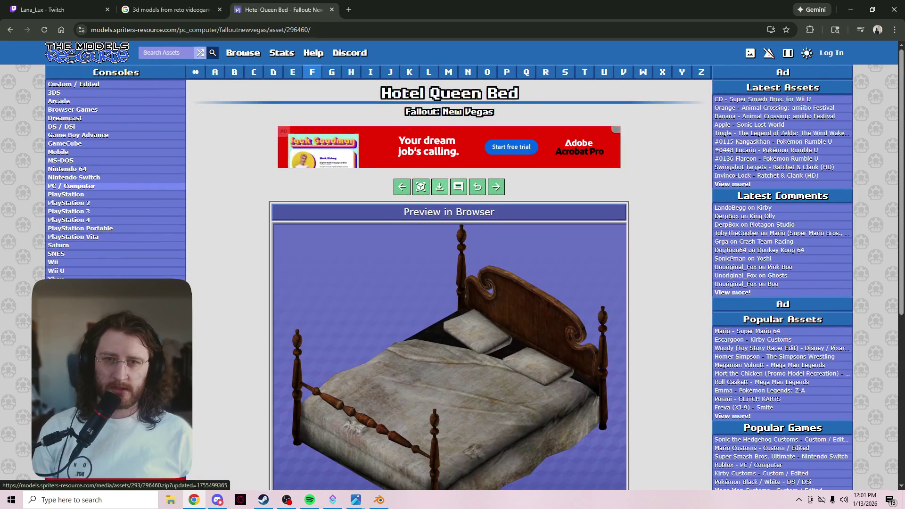
{"action": "left_click", "coordinate": [440, 186]}
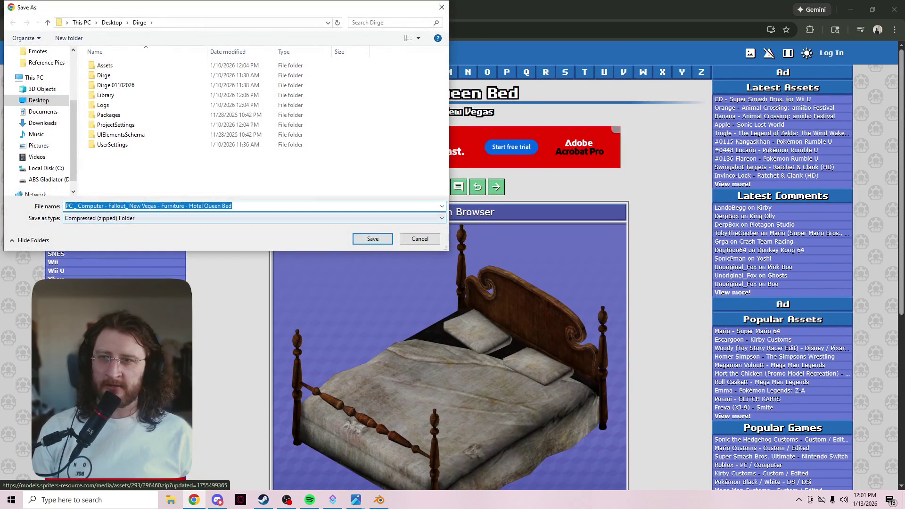
- Save the Hotel Queen Bed zip to Dirge and extract it into a folder
{"action": "key", "text": "Return"}
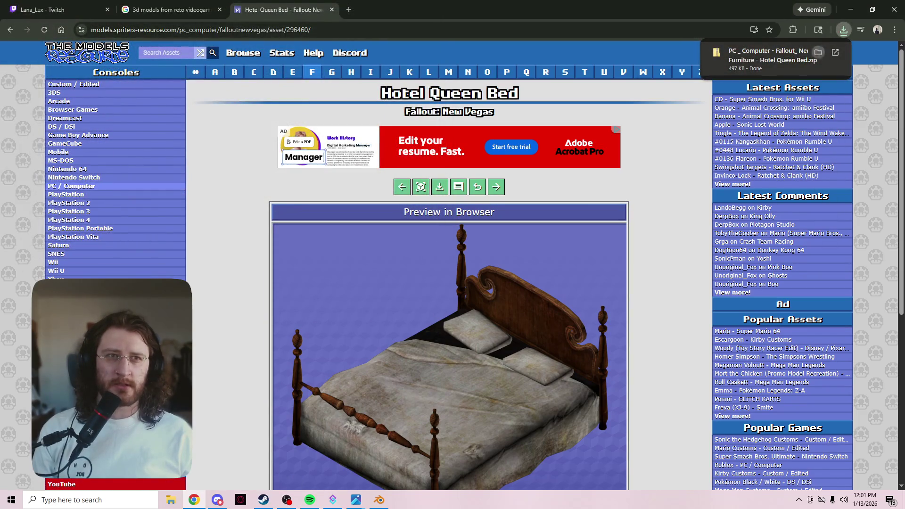
{"action": "left_click", "coordinate": [818, 52]}
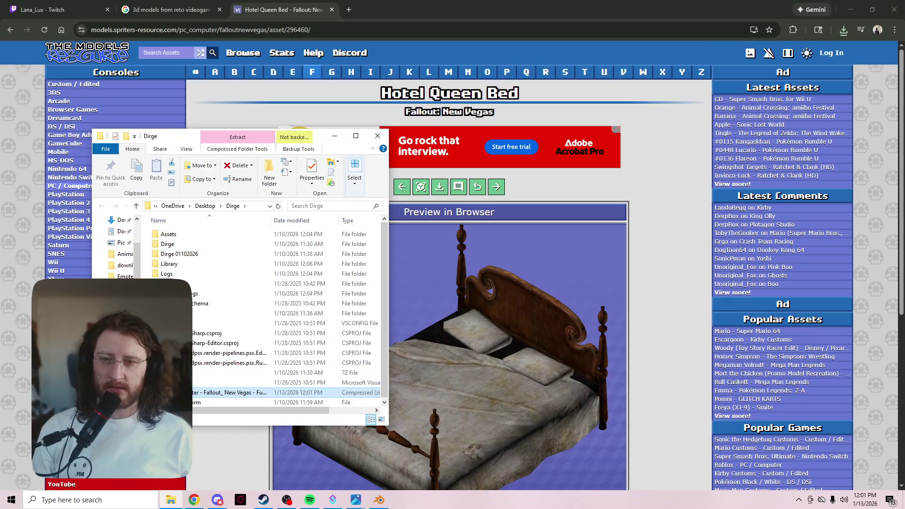
{"action": "key", "text": "Return"}
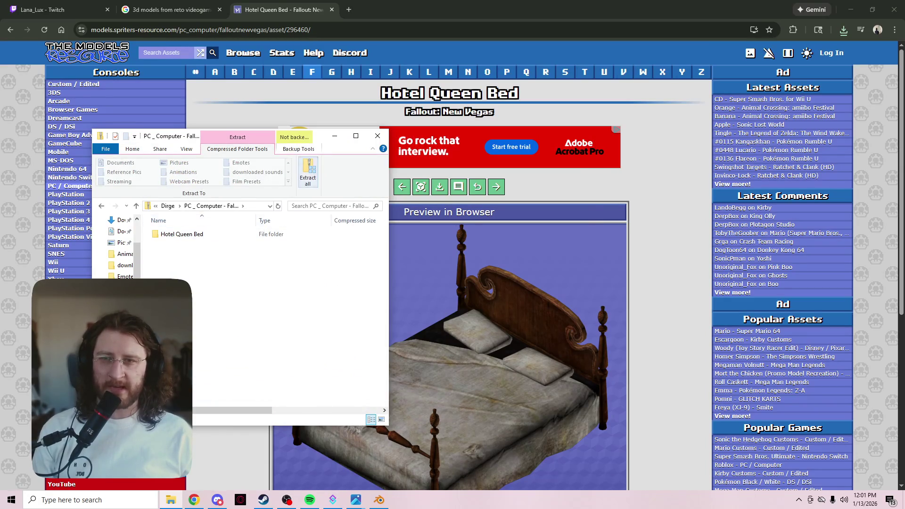
{"action": "left_click", "coordinate": [307, 173]}
{"action": "key", "text": "Return"}
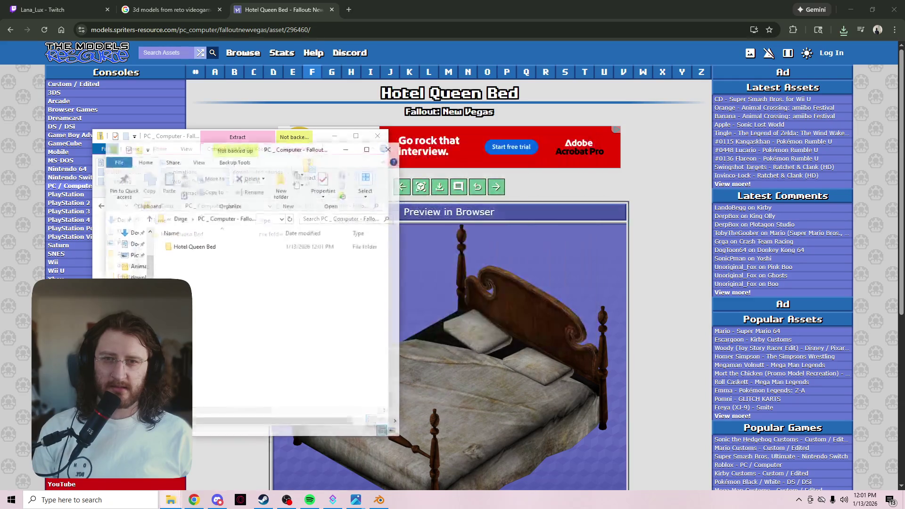
{"action": "key", "text": "Return"}
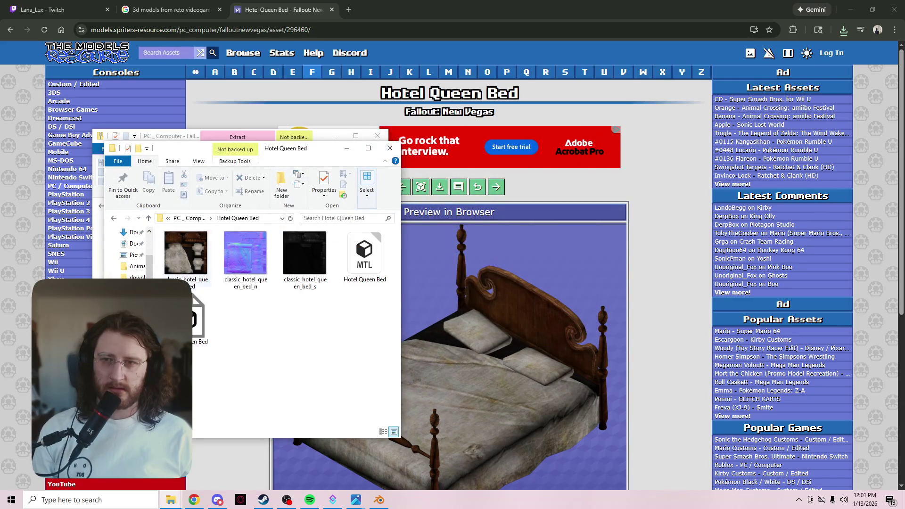
- Resize Blender into a window on the right beside File Explorer
{"action": "key", "text": "alt+Left"}
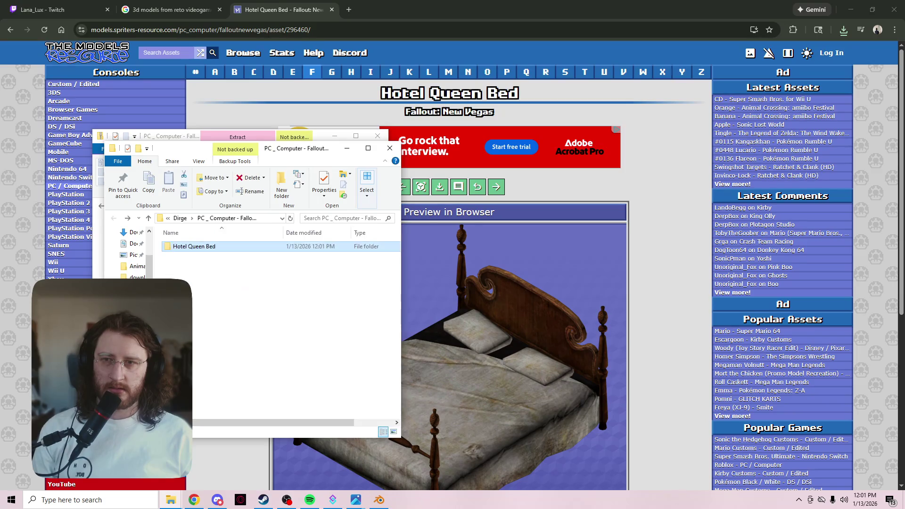
{"action": "key", "text": "alt+Tab"}
{"action": "mouse_move", "coordinate": [417, 5]}
{"action": "left_mouse_down"}
{"action": "mouse_move", "coordinate": [416, 87]}
{"action": "mouse_move", "coordinate": [528, 16]}
{"action": "left_mouse_up"}
{"action": "key", "text": "alt+Tab"}
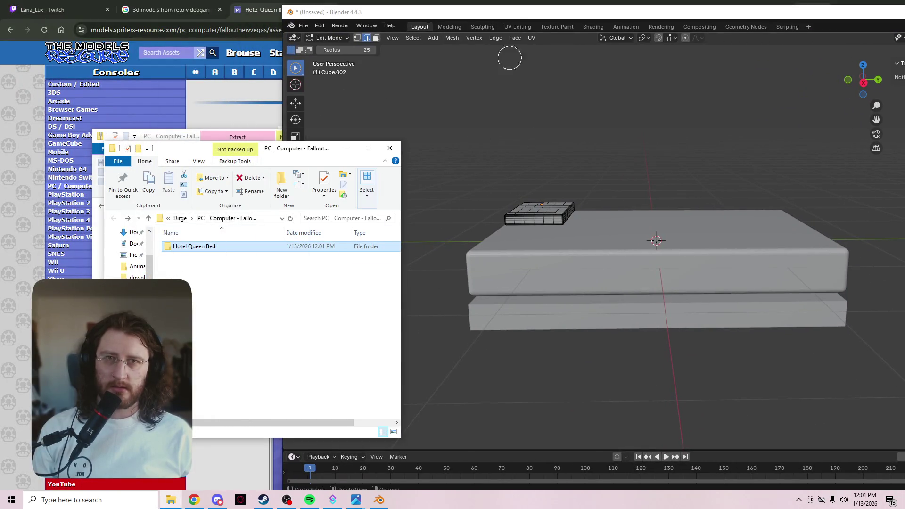
- Orbit and zoom Blender's viewport around the bed, then browse the File menu
{"action": "left_click", "coordinate": [194, 499]}
{"action": "left_click", "coordinate": [379, 499]}
{"action": "mouse_move", "coordinate": [513, 201]}
{"action": "middle_mouse_down"}
{"action": "mouse_move", "coordinate": [485, 217]}
{"action": "mouse_move", "coordinate": [642, 228]}
{"action": "middle_mouse_up"}
{"action": "scroll", "coordinate": [655, 235], "scroll_direction": "down", "scroll_amount": 5}
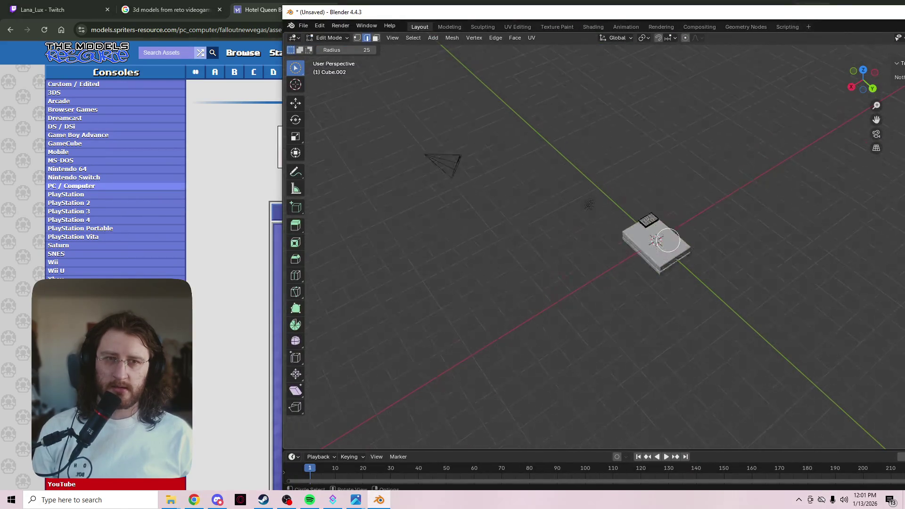
{"action": "scroll", "coordinate": [668, 240], "scroll_direction": "up", "scroll_amount": 10}
{"action": "mouse_move", "coordinate": [677, 263]}
{"action": "middle_mouse_down"}
{"action": "mouse_move", "coordinate": [643, 202]}
{"action": "mouse_move", "coordinate": [650, 159]}
{"action": "mouse_move", "coordinate": [616, 236]}
{"action": "middle_mouse_up"}
{"action": "scroll", "coordinate": [486, 144], "scroll_direction": "down", "scroll_amount": 5}
{"action": "left_click", "coordinate": [303, 25]}
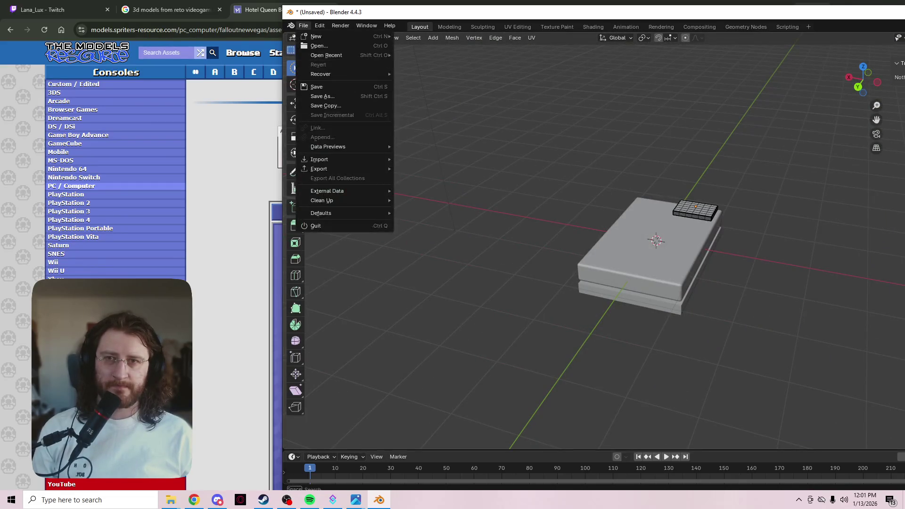
{"action": "mouse_move", "coordinate": [330, 160]}
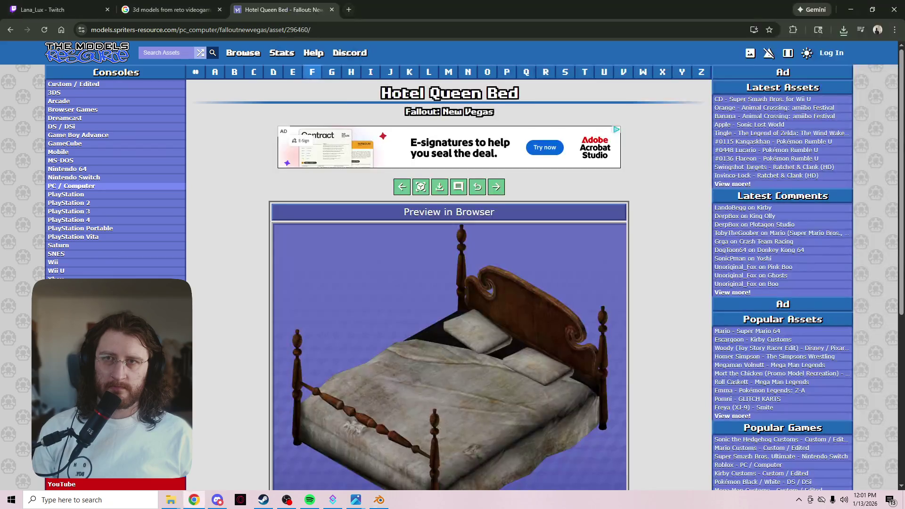
- Reopen the extracted Hotel Queen Bed folder, then bring up Blender's import formats list
{"action": "left_click", "coordinate": [257, 10]}
{"action": "left_click", "coordinate": [843, 29]}
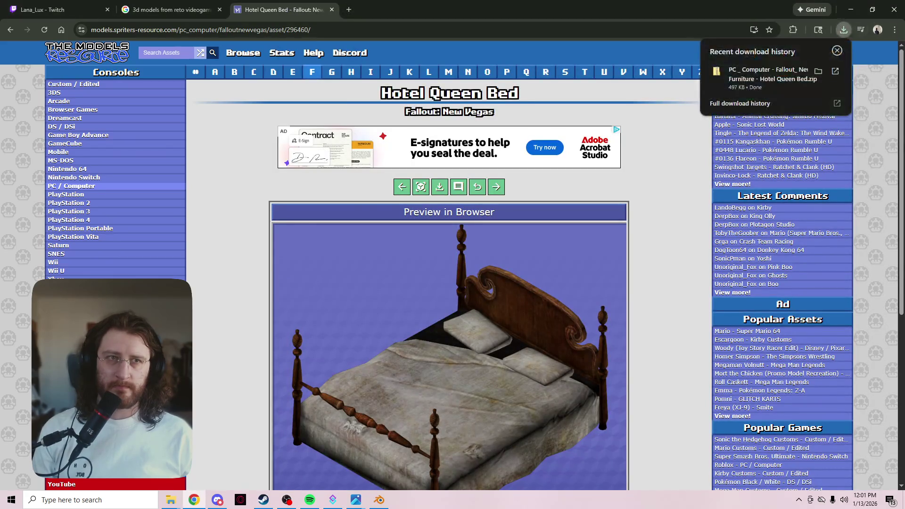
{"action": "left_click", "coordinate": [171, 500]}
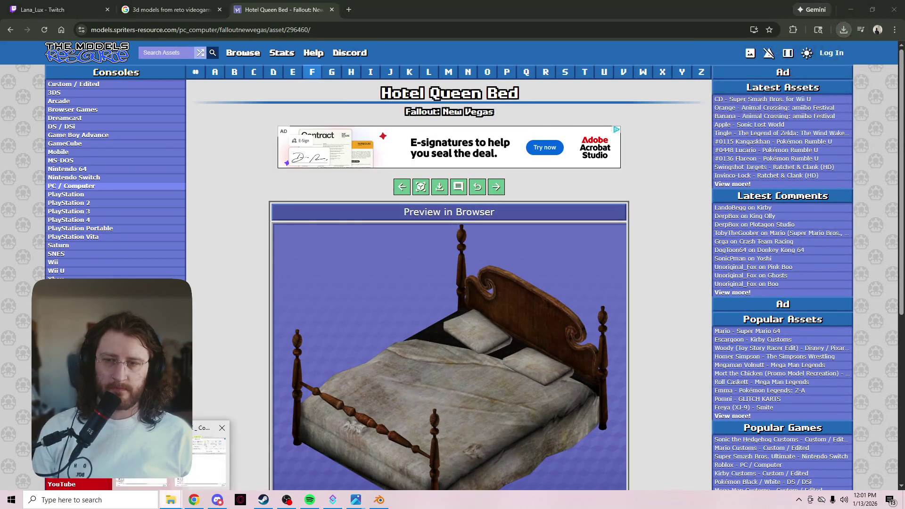
{"action": "left_click", "coordinate": [208, 455]}
{"action": "key", "text": "Return"}
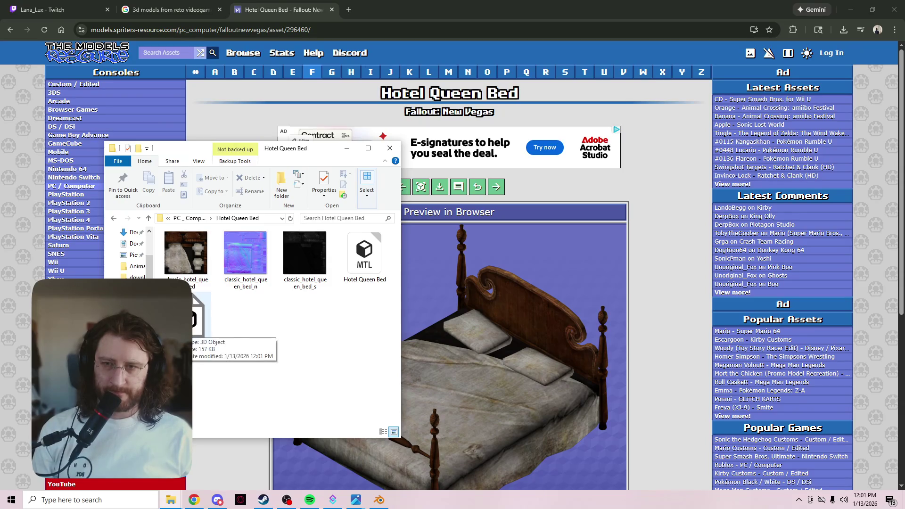
{"action": "left_click", "coordinate": [379, 500]}
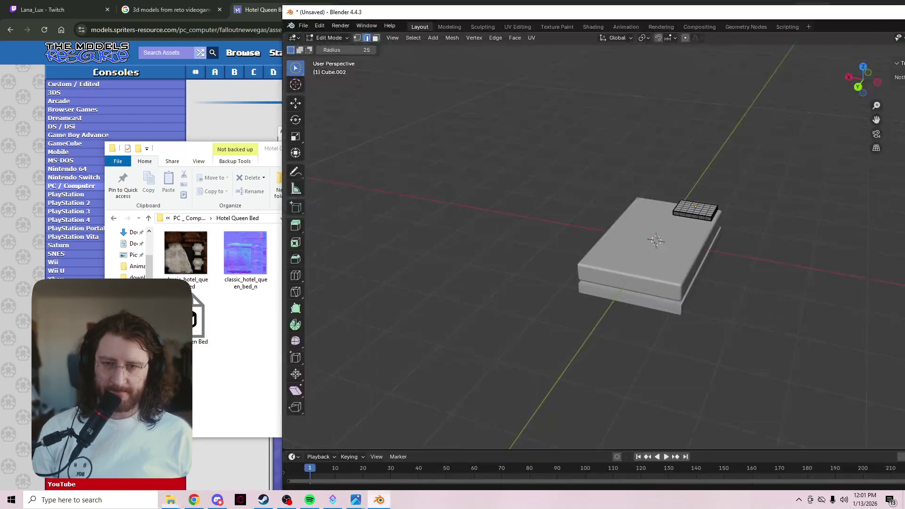
{"action": "left_click", "coordinate": [303, 25]}
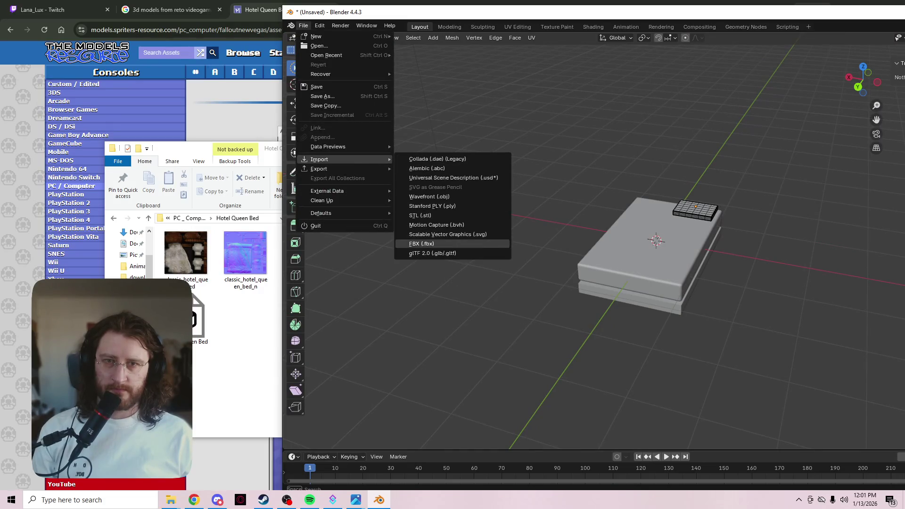
- Try loading Hotel Queen Bed.obj through the FBX import browser, then cancel it
{"action": "left_click", "coordinate": [421, 244]}
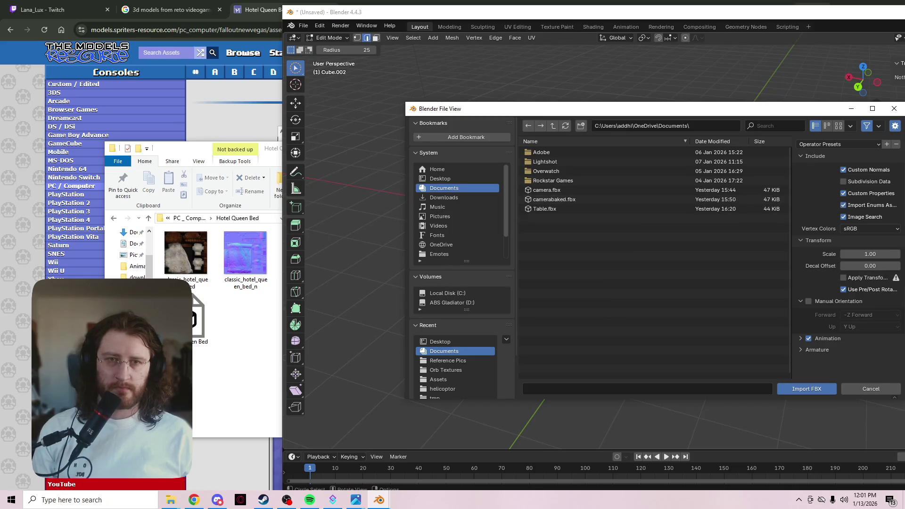
{"action": "left_click_drag", "start_coordinate": [196, 320], "coordinate": [417, 264]}
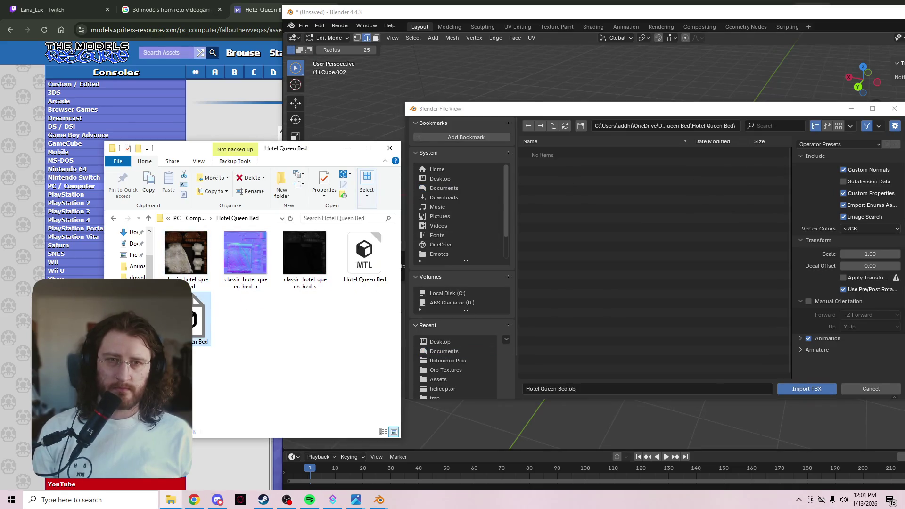
{"action": "key", "text": "Escape"}
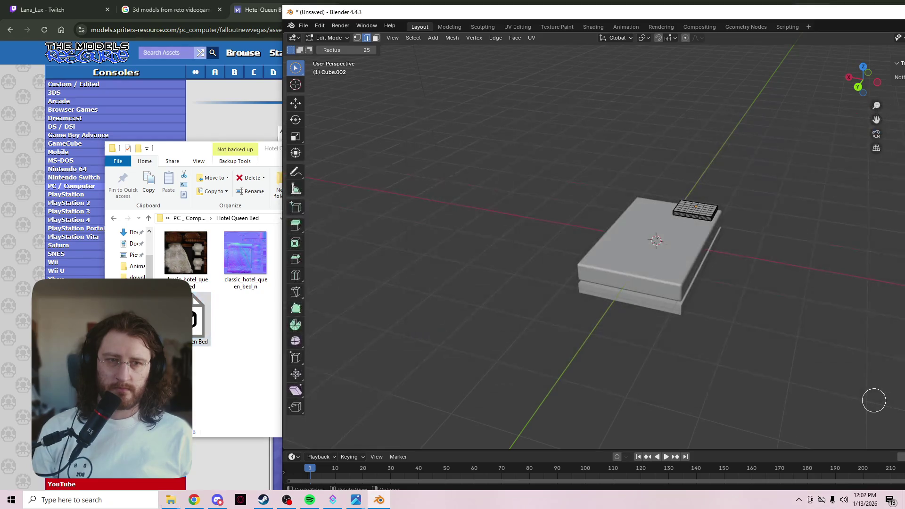
- Delete the old bed and small cube, then drag Hotel Queen Bed.obj into the viewport
{"action": "scroll", "coordinate": [687, 257], "scroll_direction": "up", "scroll_amount": 3}
{"action": "scroll", "coordinate": [686, 258], "scroll_direction": "down", "scroll_amount": 6}
{"action": "scroll", "coordinate": [687, 258], "scroll_direction": "up", "scroll_amount": 5}
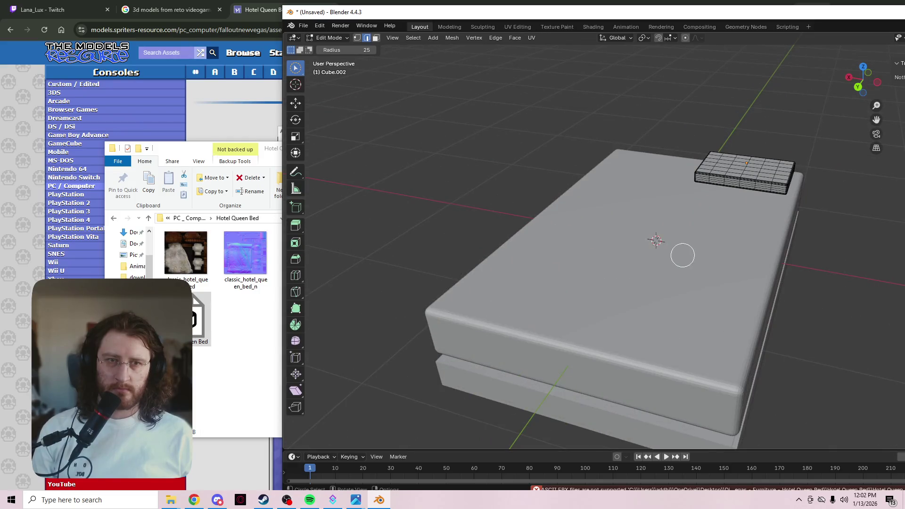
{"action": "key", "text": "a"}
{"action": "key", "text": "grave"}
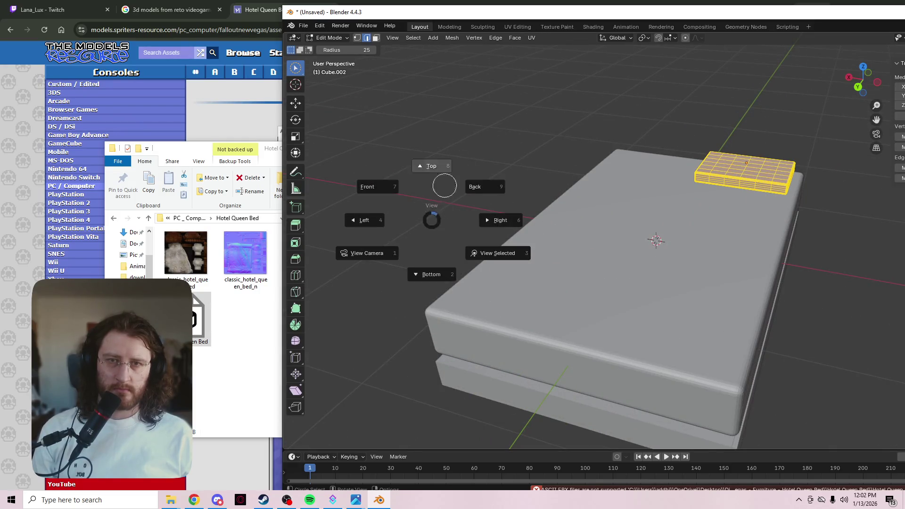
{"action": "key", "text": "Escape"}
{"action": "key", "text": "Tab"}
{"action": "key", "text": "a"}
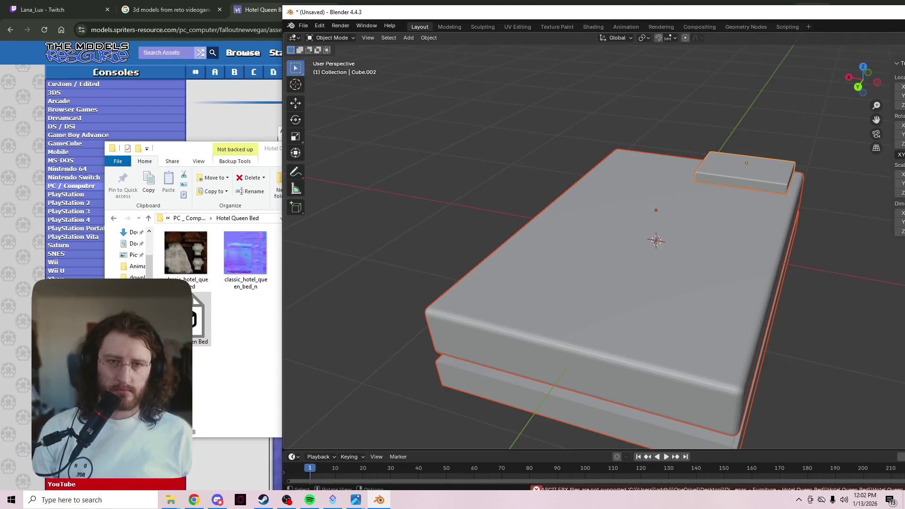
{"action": "key", "text": "Delete"}
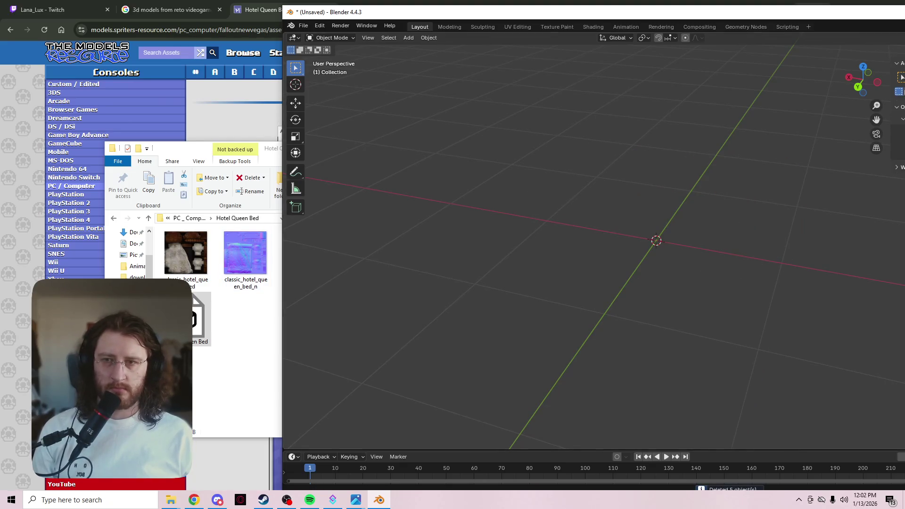
{"action": "left_click_drag", "start_coordinate": [200, 318], "coordinate": [659, 264]}
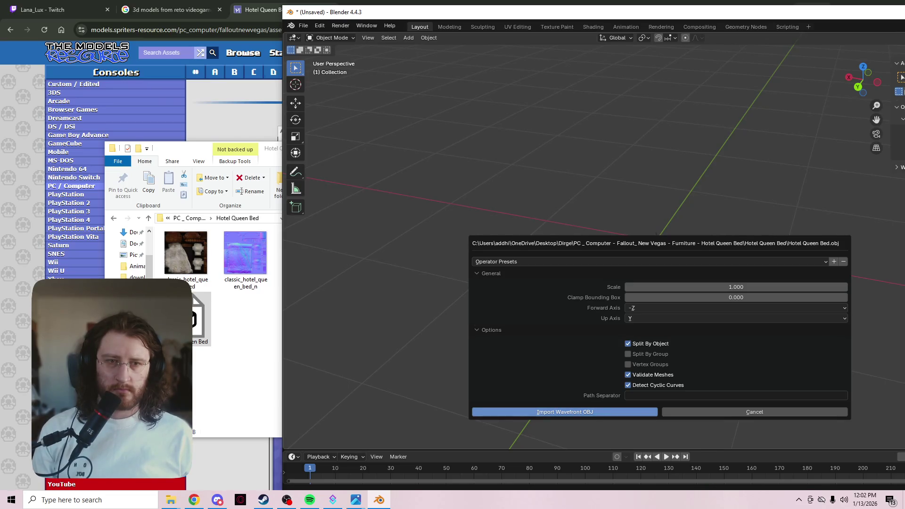
- Confirm the Hotel Queen Bed OBJ import, orbit around it, and enter Edit Mode
{"action": "left_click", "coordinate": [564, 412]}
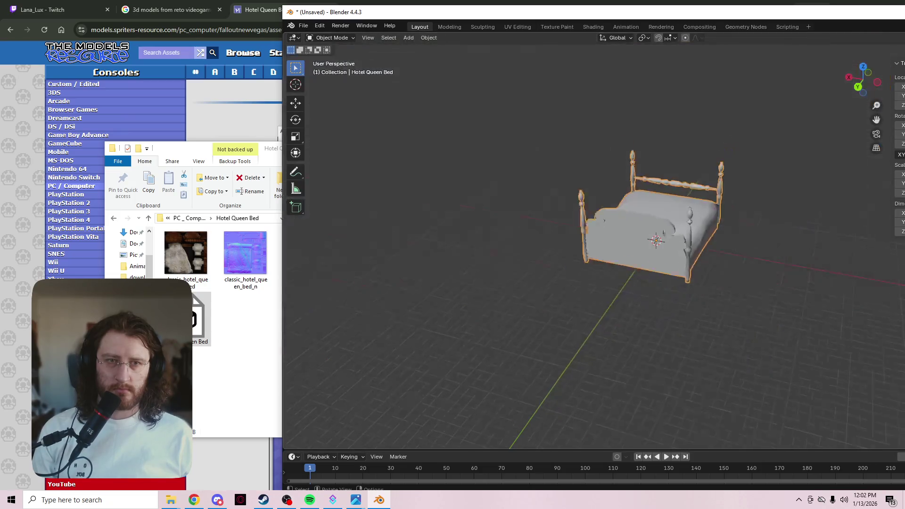
{"action": "middle_click_drag", "start_coordinate": [565, 412], "coordinate": [490, 407]}
{"action": "scroll", "coordinate": [594, 255], "scroll_direction": "up", "scroll_amount": 5}
{"action": "mouse_move", "coordinate": [594, 254]}
{"action": "middle_mouse_down"}
{"action": "mouse_move", "coordinate": [499, 259]}
{"action": "mouse_move", "coordinate": [462, 233]}
{"action": "mouse_move", "coordinate": [481, 198]}
{"action": "middle_mouse_up"}
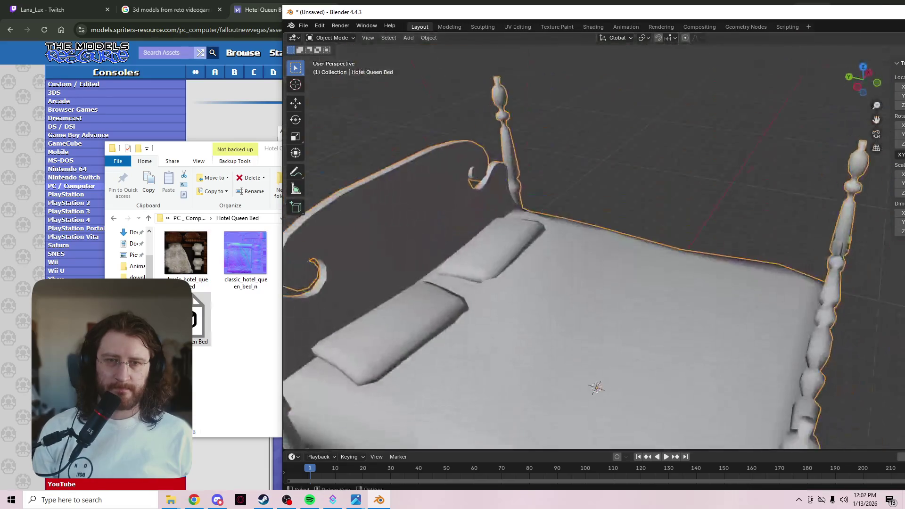
{"action": "key", "text": "Tab"}
{"action": "mouse_move", "coordinate": [537, 297]}
{"action": "middle_mouse_down"}
{"action": "mouse_move", "coordinate": [471, 316]}
{"action": "mouse_move", "coordinate": [573, 264]}
{"action": "mouse_move", "coordinate": [658, 261]}
{"action": "middle_mouse_up"}
{"action": "scroll", "coordinate": [618, 258], "scroll_direction": "up", "scroll_amount": 5}
{"action": "key", "text": "a"}
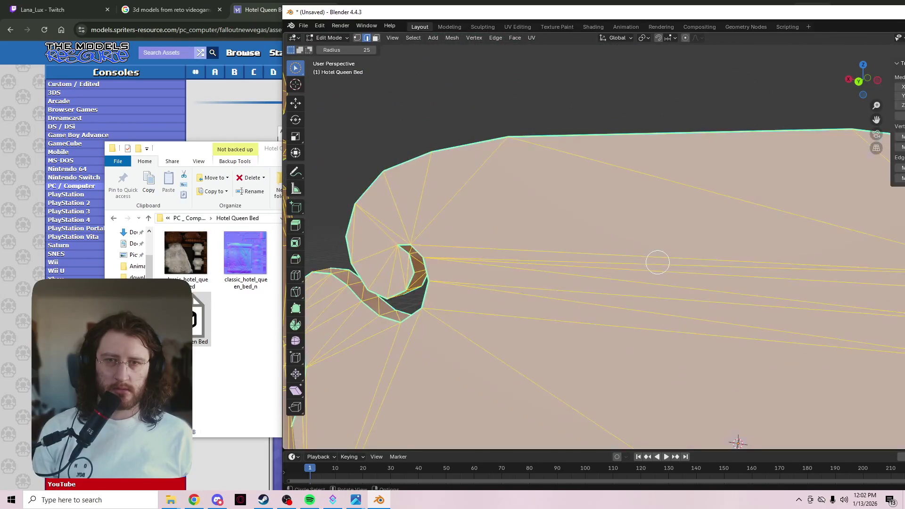
{"action": "key", "text": "ctrl+e"}
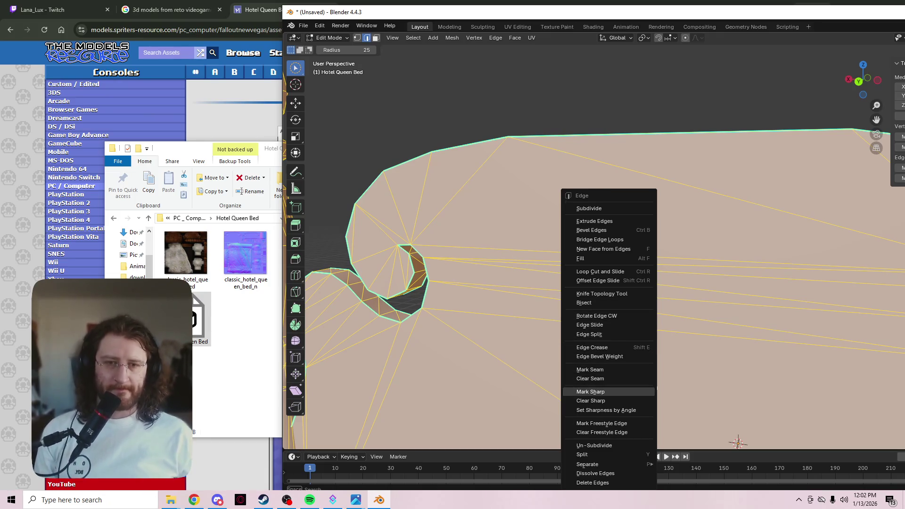
{"action": "key", "text": "c"}
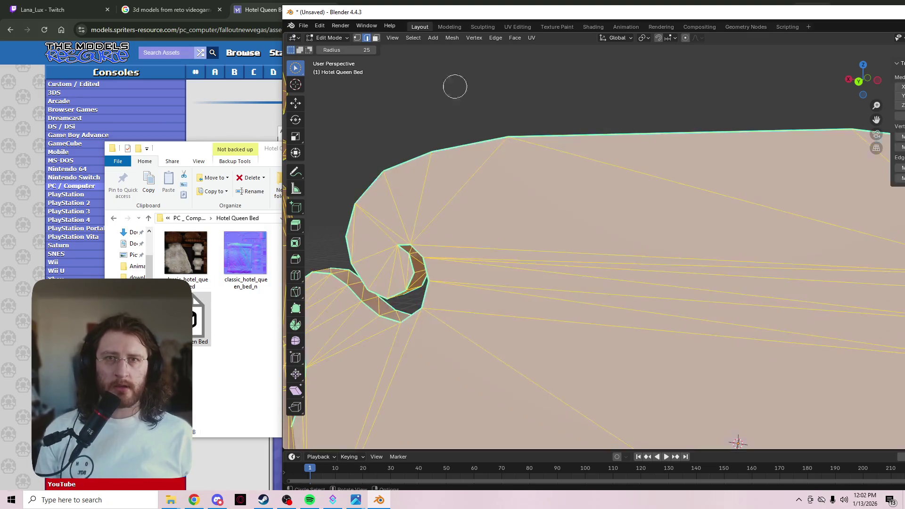
{"action": "left_click", "coordinate": [452, 38]}
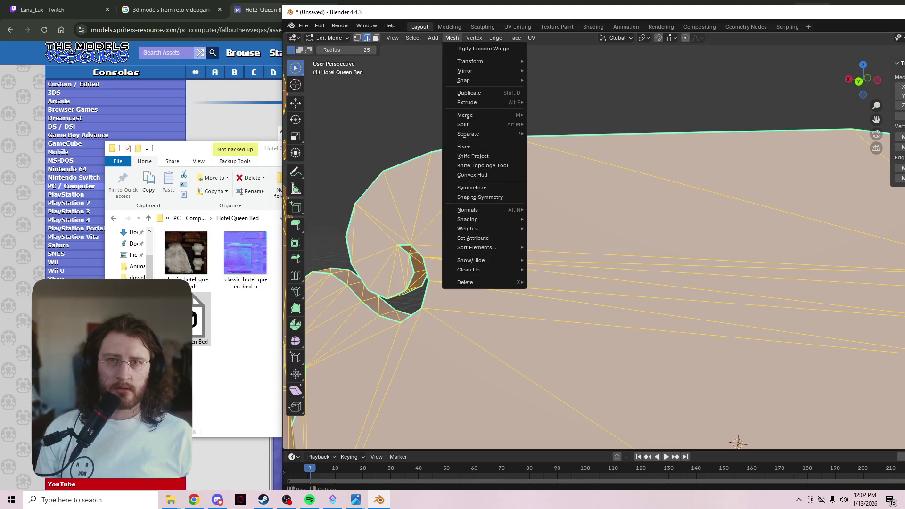
{"action": "mouse_move", "coordinate": [469, 61]}
{"action": "mouse_move", "coordinate": [463, 80]}
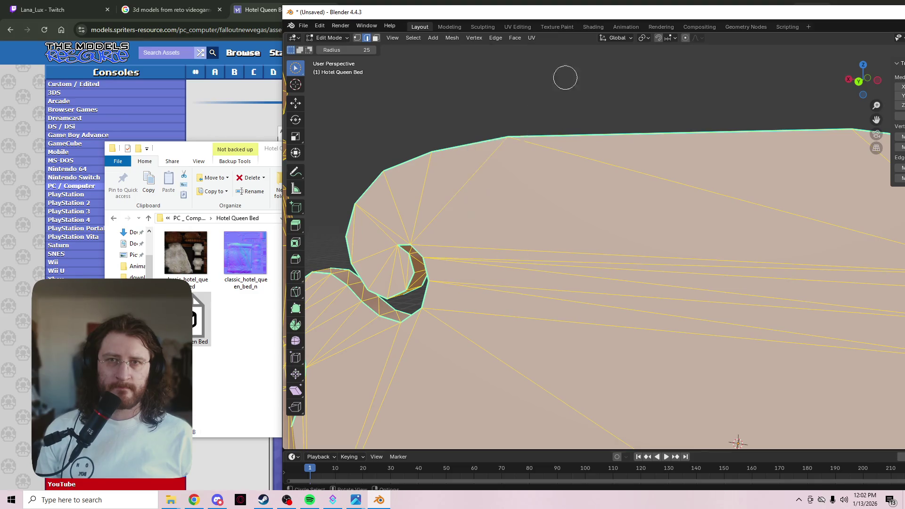
{"action": "left_click", "coordinate": [413, 38]}
{"action": "mouse_move", "coordinate": [433, 38]}
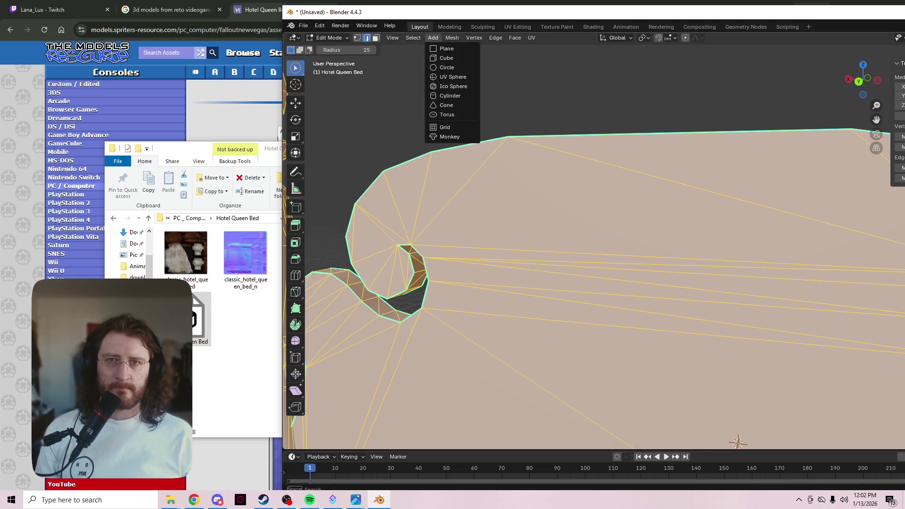
{"action": "mouse_move", "coordinate": [514, 37]}
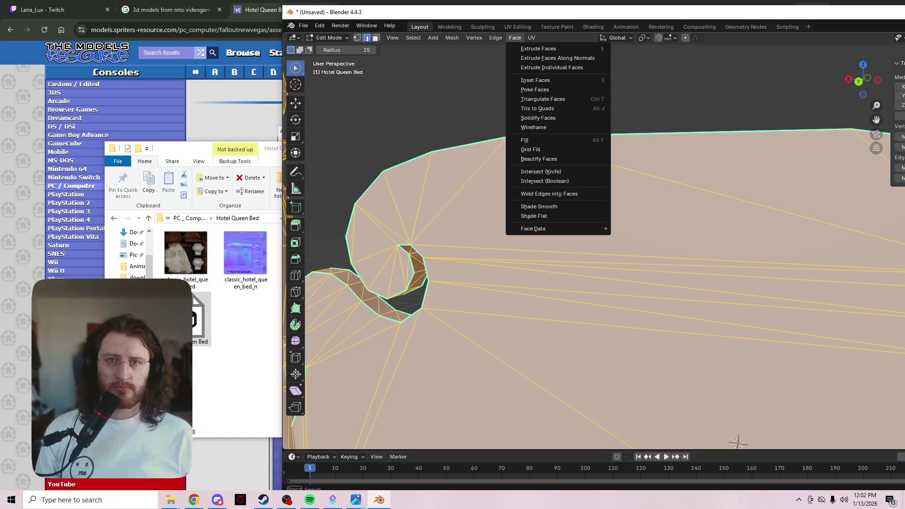
{"action": "mouse_move", "coordinate": [485, 76]}
{"action": "middle_mouse_down"}
{"action": "mouse_move", "coordinate": [587, 87]}
{"action": "mouse_move", "coordinate": [499, 110]}
{"action": "mouse_move", "coordinate": [418, 95]}
{"action": "middle_mouse_up"}
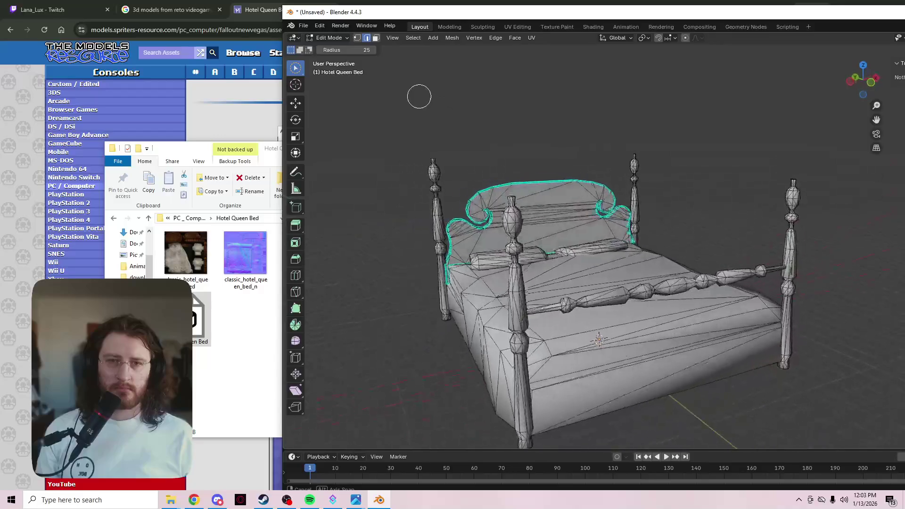
{"action": "key", "text": "Tab"}
{"action": "key", "text": "Tab"}
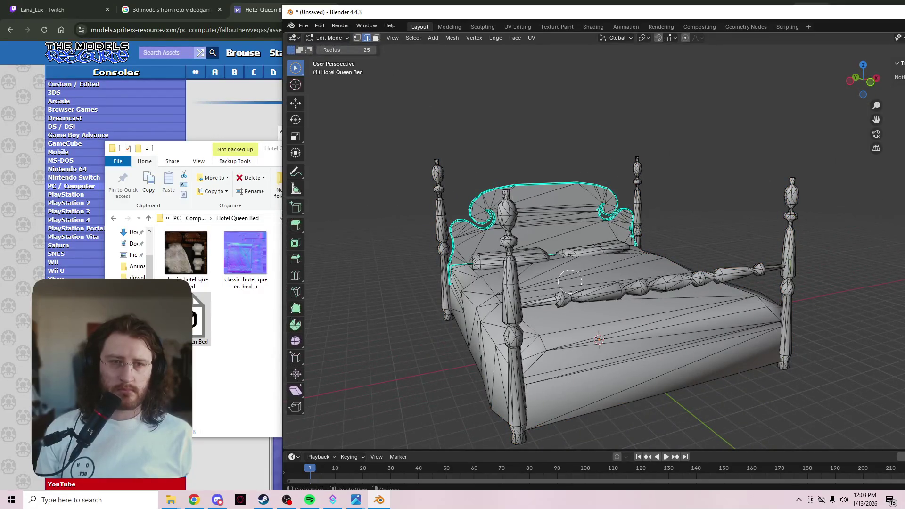
{"action": "middle_click_drag", "start_coordinate": [570, 281], "coordinate": [533, 288]}
{"action": "scroll", "coordinate": [509, 291], "scroll_direction": "up", "scroll_amount": 3}
{"action": "mouse_move", "coordinate": [513, 324]}
{"action": "middle_mouse_down"}
{"action": "mouse_move", "coordinate": [542, 339]}
{"action": "mouse_move", "coordinate": [538, 325]}
{"action": "mouse_move", "coordinate": [797, 303]}
{"action": "mouse_move", "coordinate": [671, 279]}
{"action": "mouse_move", "coordinate": [720, 299]}
{"action": "mouse_move", "coordinate": [712, 294]}
{"action": "middle_mouse_up"}
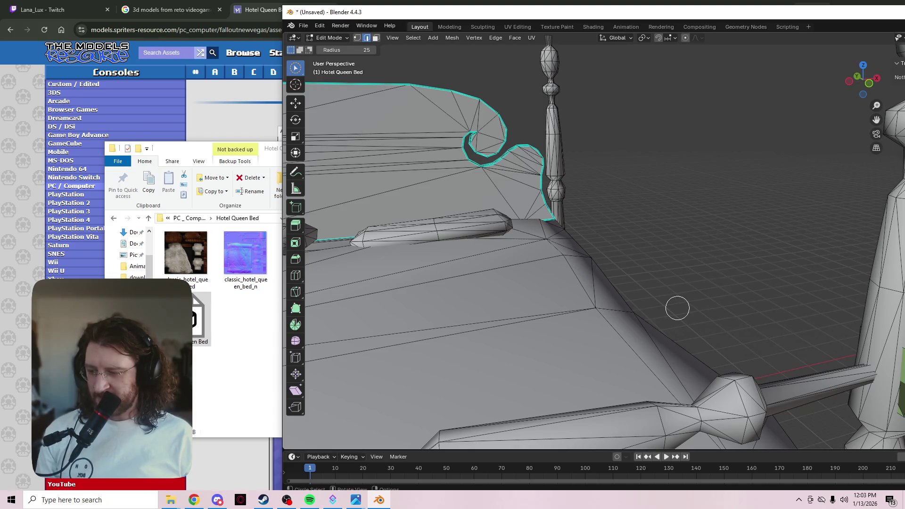
{"action": "scroll", "coordinate": [697, 305], "scroll_direction": "down", "scroll_amount": 3}
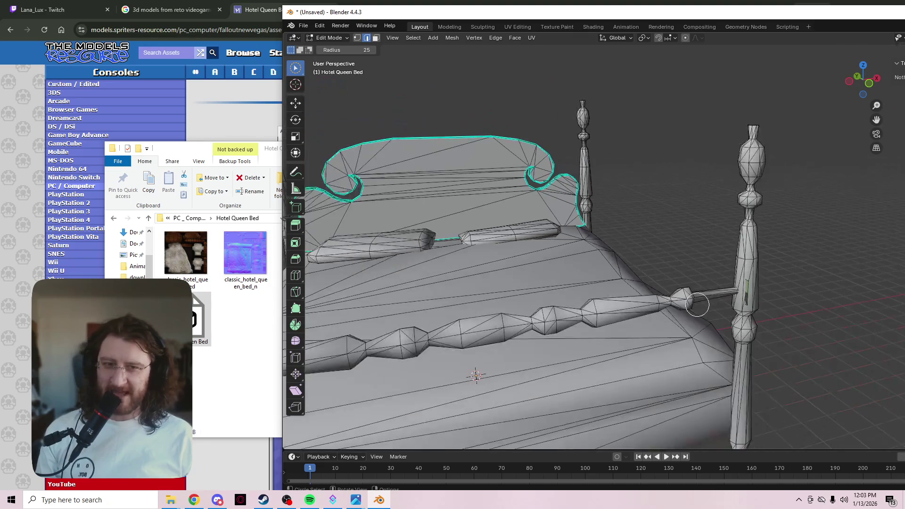
{"action": "mouse_move", "coordinate": [635, 296]}
{"action": "middle_mouse_down"}
{"action": "mouse_move", "coordinate": [723, 316]}
{"action": "mouse_move", "coordinate": [768, 313]}
{"action": "middle_mouse_up"}
{"action": "mouse_move", "coordinate": [668, 312]}
{"action": "middle_mouse_down"}
{"action": "mouse_move", "coordinate": [590, 359]}
{"action": "mouse_move", "coordinate": [760, 414]}
{"action": "mouse_move", "coordinate": [566, 330]}
{"action": "mouse_move", "coordinate": [454, 303]}
{"action": "mouse_move", "coordinate": [570, 273]}
{"action": "middle_mouse_up"}
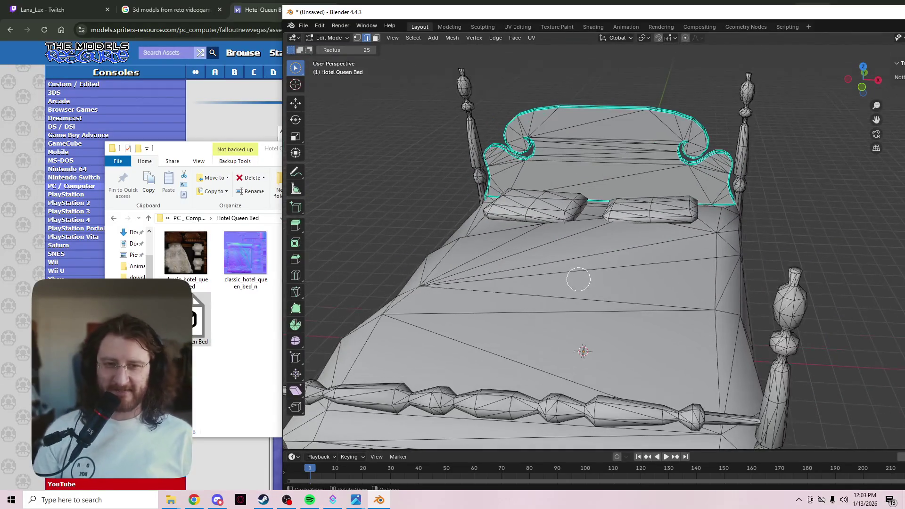
{"action": "middle_click_drag", "start_coordinate": [579, 280], "coordinate": [542, 281]}
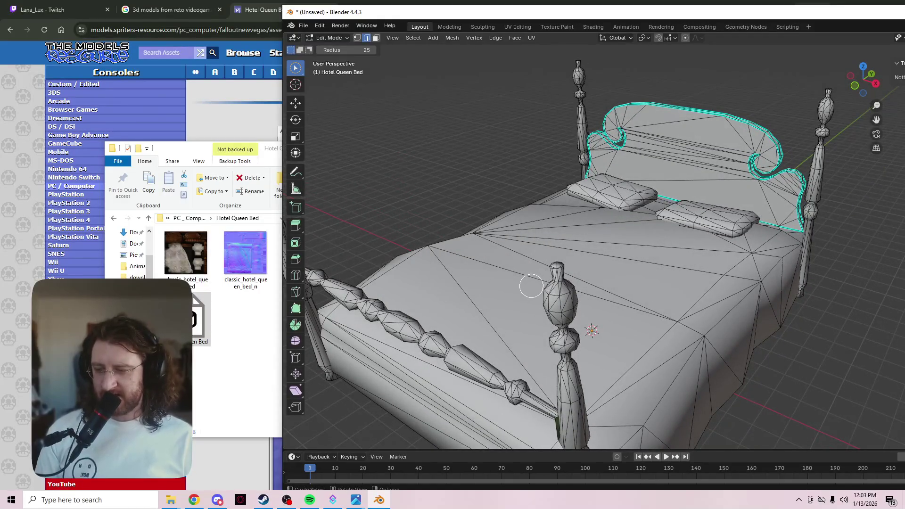
{"action": "mouse_move", "coordinate": [542, 281]}
{"action": "middle_mouse_down"}
{"action": "mouse_move", "coordinate": [652, 252]}
{"action": "mouse_move", "coordinate": [665, 269]}
{"action": "mouse_move", "coordinate": [722, 289]}
{"action": "mouse_move", "coordinate": [695, 289]}
{"action": "mouse_move", "coordinate": [586, 333]}
{"action": "mouse_move", "coordinate": [544, 328]}
{"action": "mouse_move", "coordinate": [567, 311]}
{"action": "mouse_move", "coordinate": [657, 305]}
{"action": "mouse_move", "coordinate": [559, 325]}
{"action": "middle_mouse_up"}
{"action": "mouse_move", "coordinate": [730, 297]}
{"action": "middle_mouse_down"}
{"action": "mouse_move", "coordinate": [630, 327]}
{"action": "mouse_move", "coordinate": [729, 353]}
{"action": "mouse_move", "coordinate": [713, 366]}
{"action": "mouse_move", "coordinate": [695, 293]}
{"action": "middle_mouse_up"}
{"action": "scroll", "coordinate": [632, 323], "scroll_direction": "up", "scroll_amount": 6}
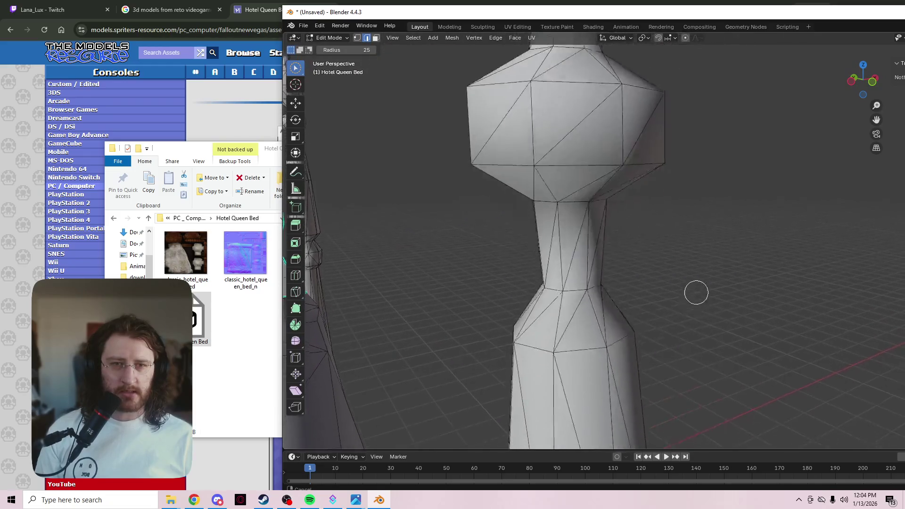
{"action": "scroll", "coordinate": [698, 197], "scroll_direction": "up", "scroll_amount": 4}
{"action": "scroll", "coordinate": [698, 197], "scroll_direction": "down", "scroll_amount": 6}
{"action": "mouse_move", "coordinate": [678, 200]}
{"action": "middle_mouse_down"}
{"action": "mouse_move", "coordinate": [608, 212]}
{"action": "mouse_move", "coordinate": [598, 235]}
{"action": "middle_mouse_up"}
{"action": "scroll", "coordinate": [606, 211], "scroll_direction": "up", "scroll_amount": 3}
{"action": "scroll", "coordinate": [585, 252], "scroll_direction": "up", "scroll_amount": 5}
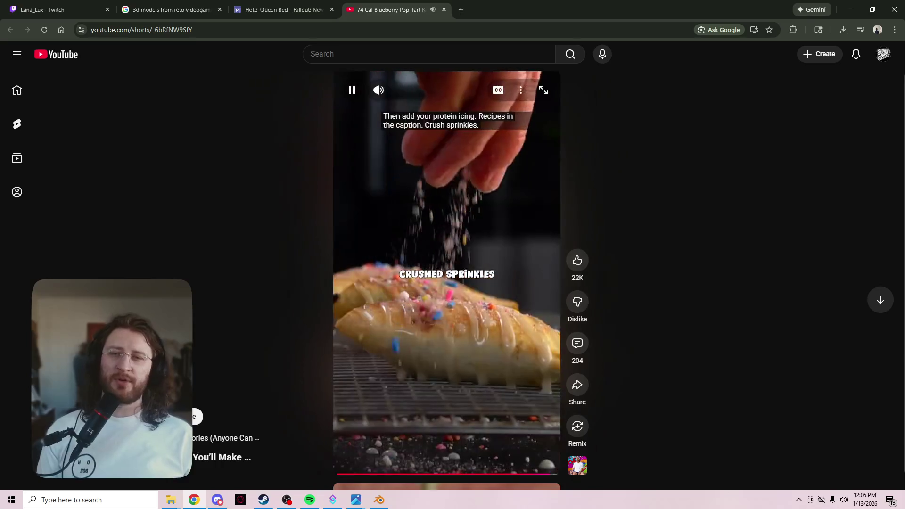
- Pause and resume the Pop-Tart Short, then open its 204-comment panel
{"action": "key", "text": "space"}
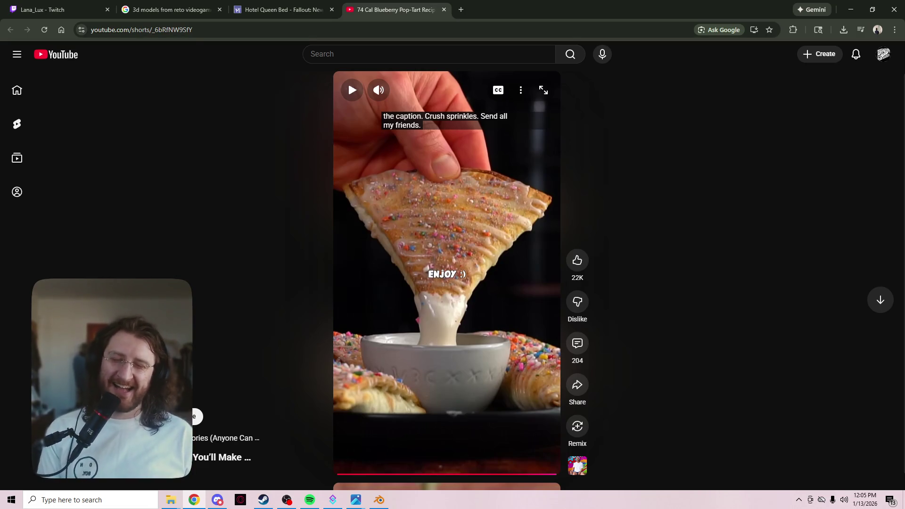
{"action": "key", "text": "space"}
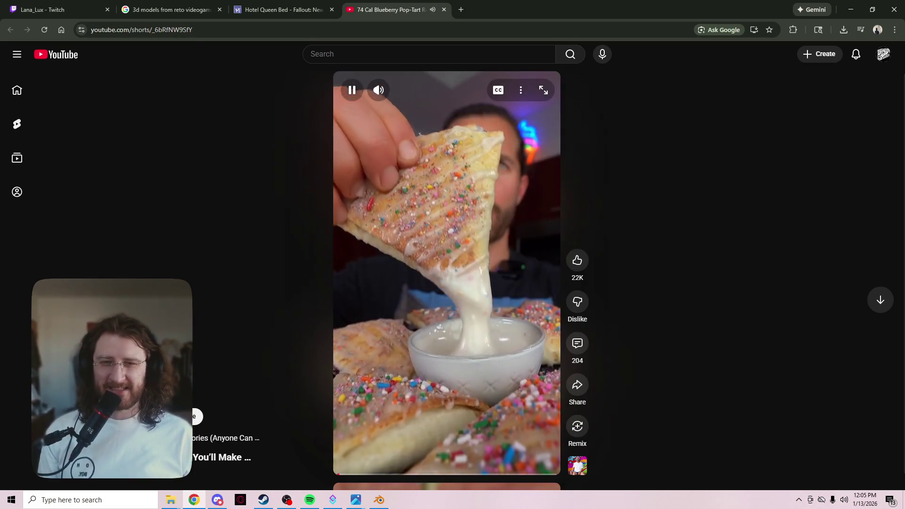
{"action": "key", "text": "space"}
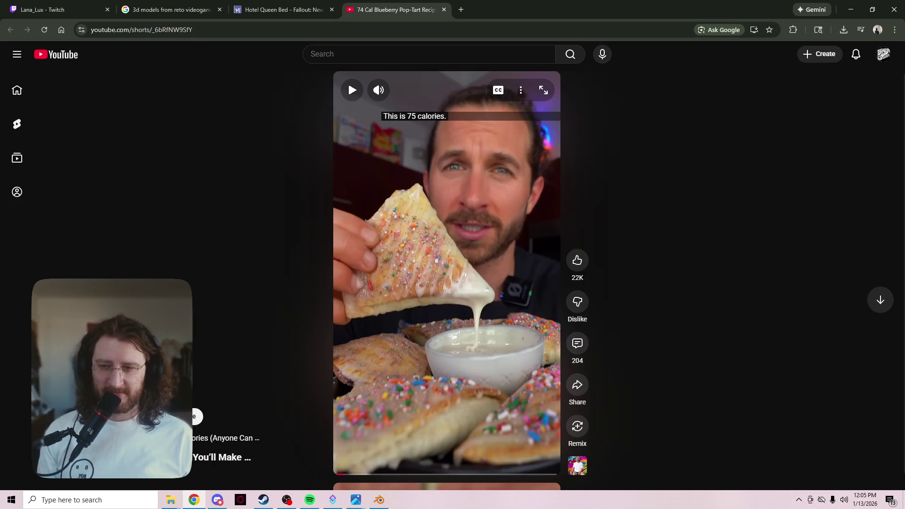
{"action": "key", "text": "space"}
{"action": "key", "text": "space"}
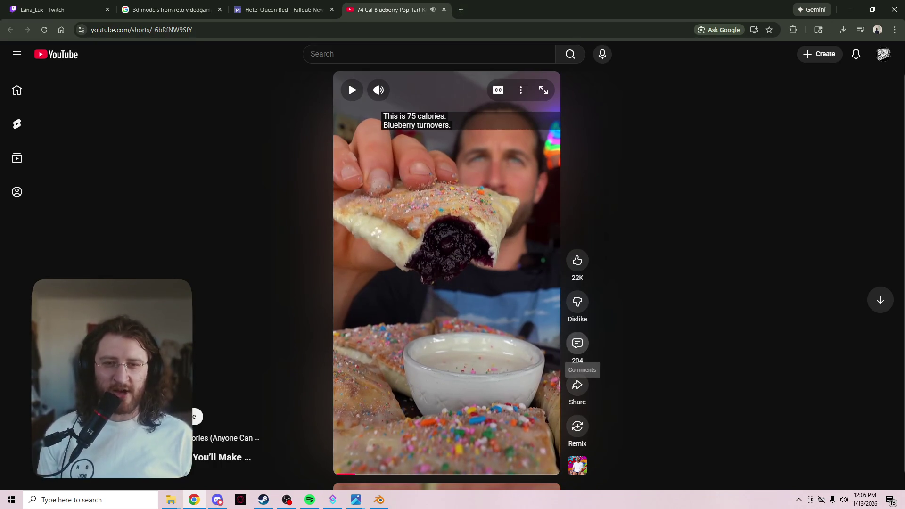
{"action": "left_click", "coordinate": [577, 344]}
{"action": "scroll", "coordinate": [742, 273], "scroll_direction": "down", "scroll_amount": 1}
{"action": "scroll", "coordinate": [741, 273], "scroll_direction": "up", "scroll_amount": 1}
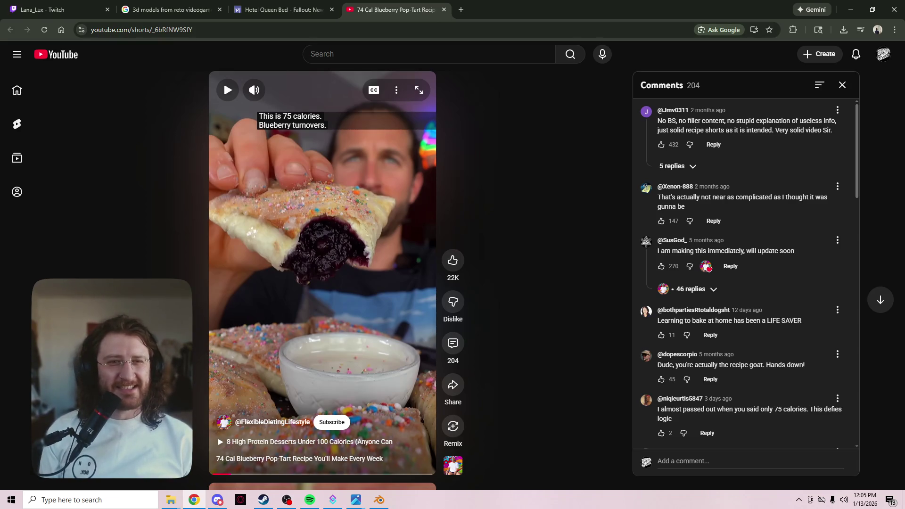
- Scroll down through the Short's comments
{"action": "scroll", "coordinate": [750, 267], "scroll_direction": "down", "scroll_amount": 1}
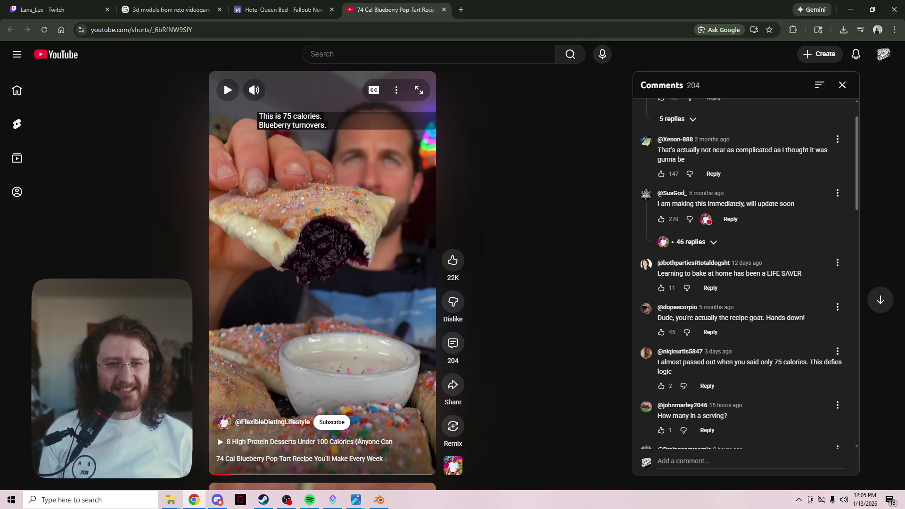
{"action": "scroll", "coordinate": [749, 273], "scroll_direction": "down", "scroll_amount": 1}
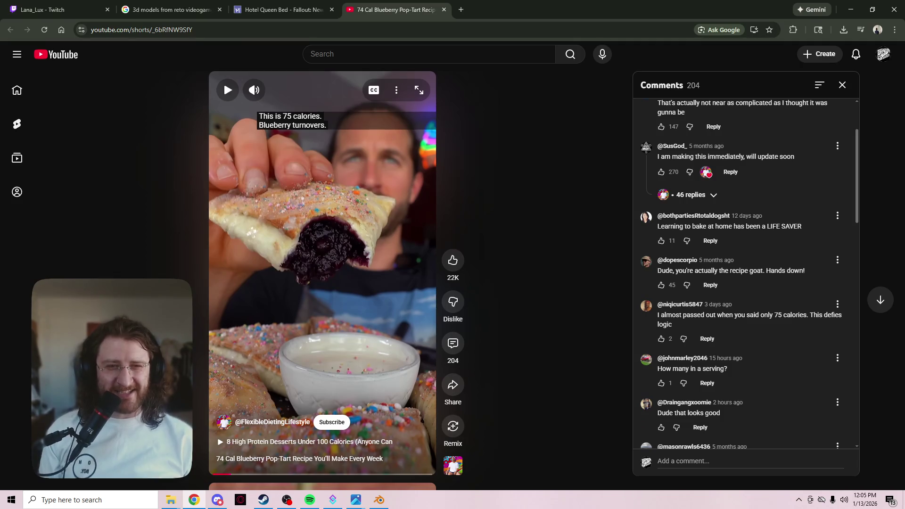
{"action": "scroll", "coordinate": [749, 274], "scroll_direction": "down", "scroll_amount": 1}
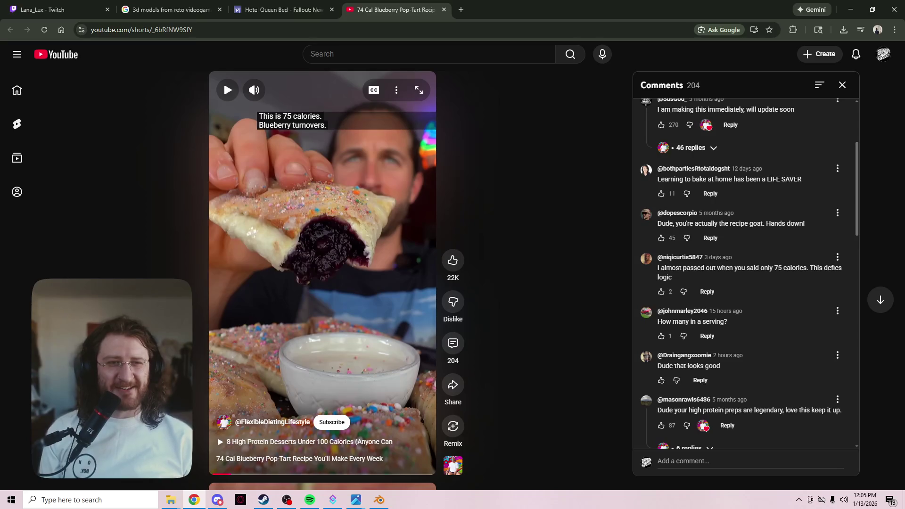
{"action": "right_click", "coordinate": [627, 265]}
{"action": "scroll", "coordinate": [749, 273], "scroll_direction": "down", "scroll_amount": 3}
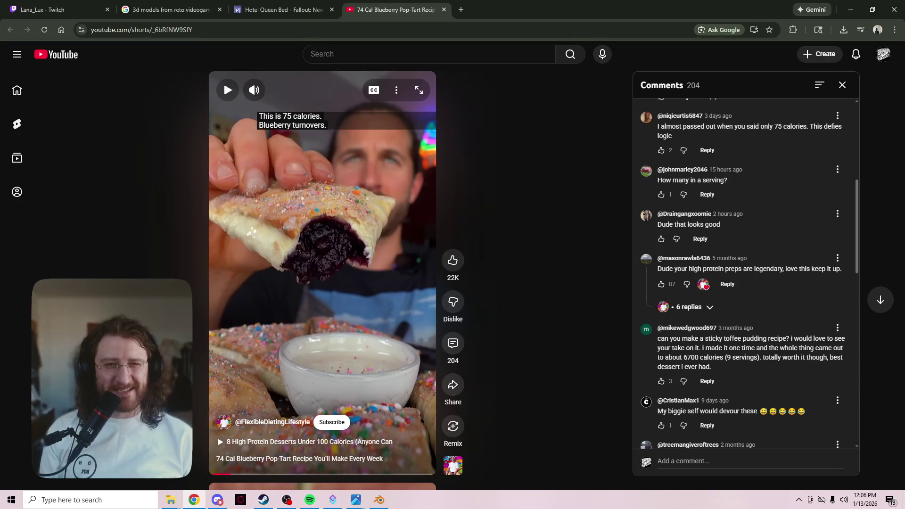
{"action": "scroll", "coordinate": [750, 273], "scroll_direction": "down", "scroll_amount": 2}
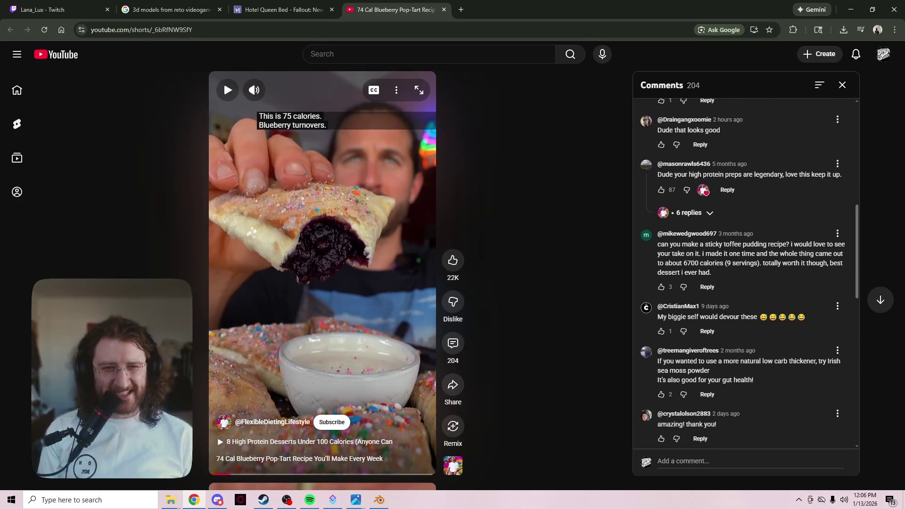
{"action": "scroll", "coordinate": [749, 273], "scroll_direction": "down", "scroll_amount": 2}
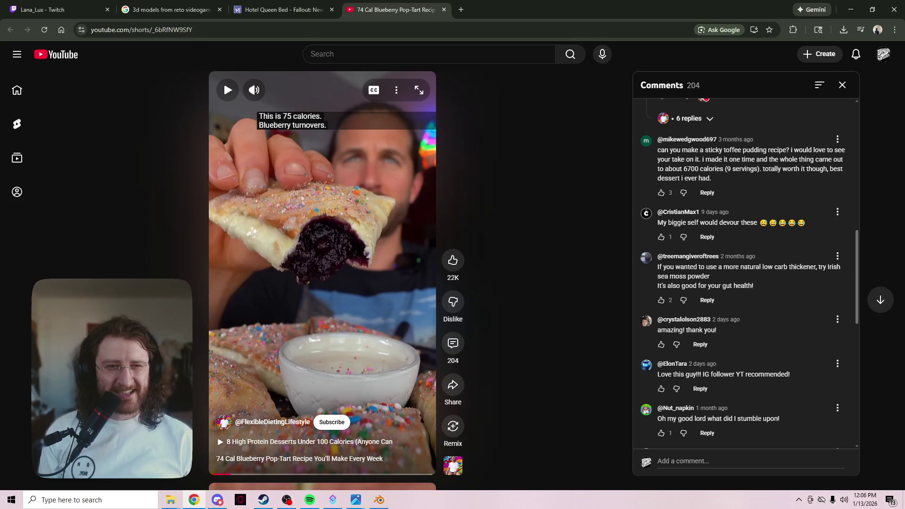
{"action": "scroll", "coordinate": [749, 273], "scroll_direction": "down", "scroll_amount": 4}
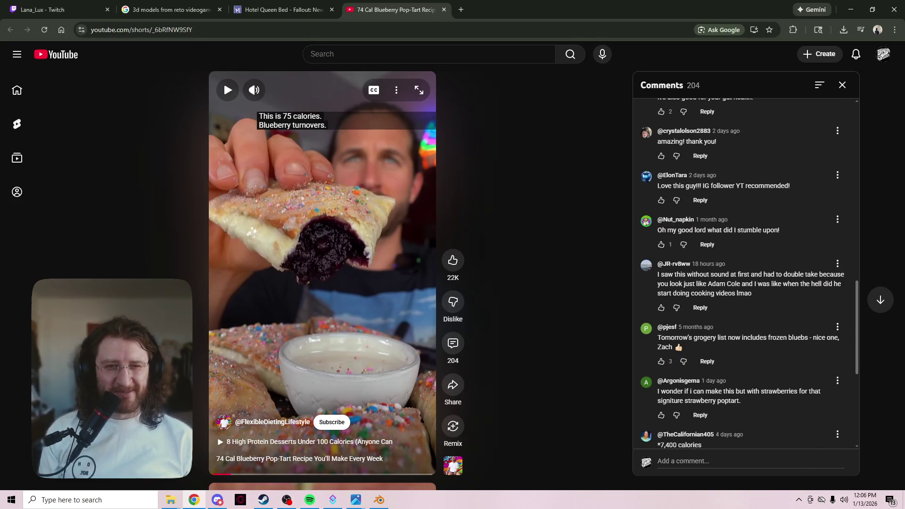
{"action": "scroll", "coordinate": [679, 294], "scroll_direction": "down", "scroll_amount": 3}
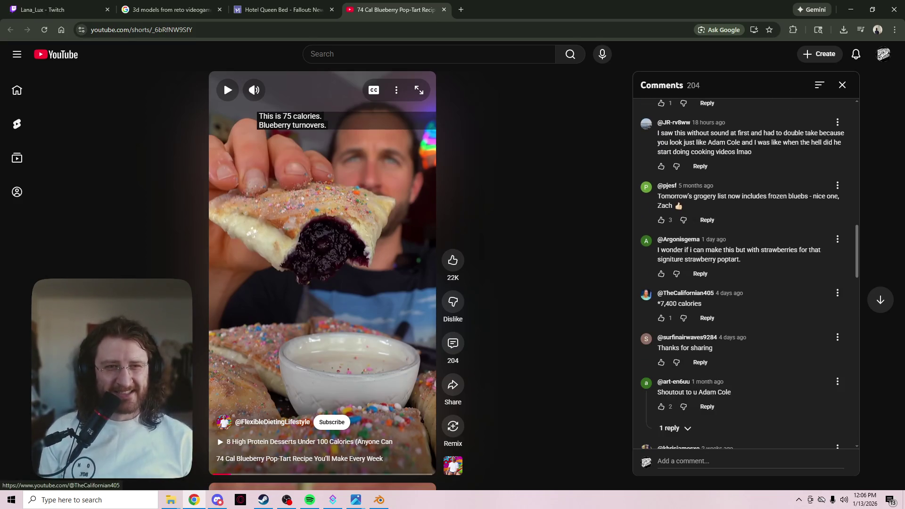
{"action": "scroll", "coordinate": [679, 295], "scroll_direction": "down", "scroll_amount": 2}
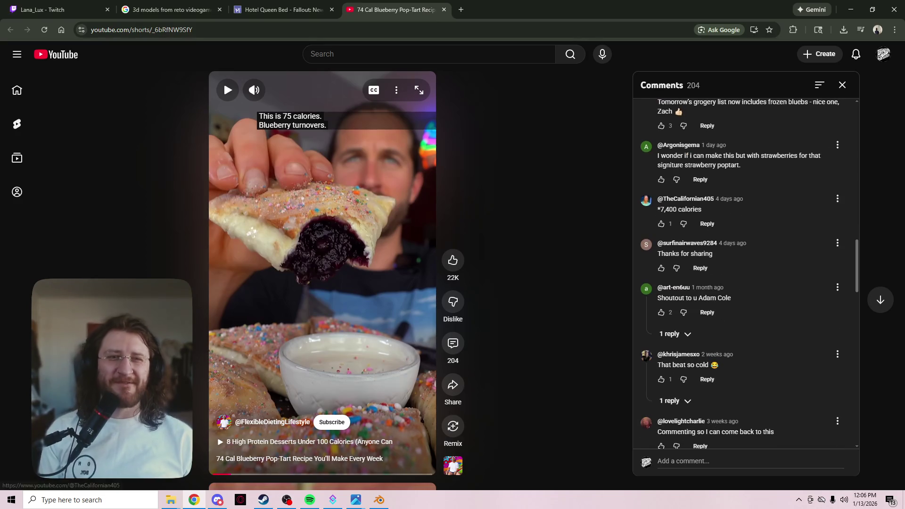
- Select the 7,400 calories comment text, then close the Short's tab
{"action": "triple_click", "coordinate": [679, 209]}
{"action": "left_click", "coordinate": [679, 209]}
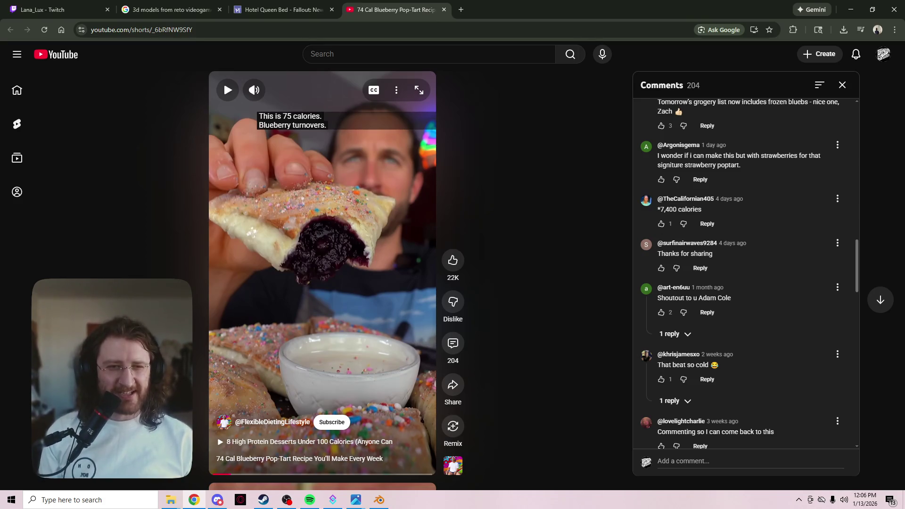
{"action": "scroll", "coordinate": [740, 273], "scroll_direction": "down", "scroll_amount": 3}
{"action": "scroll", "coordinate": [740, 273], "scroll_direction": "down", "scroll_amount": 2}
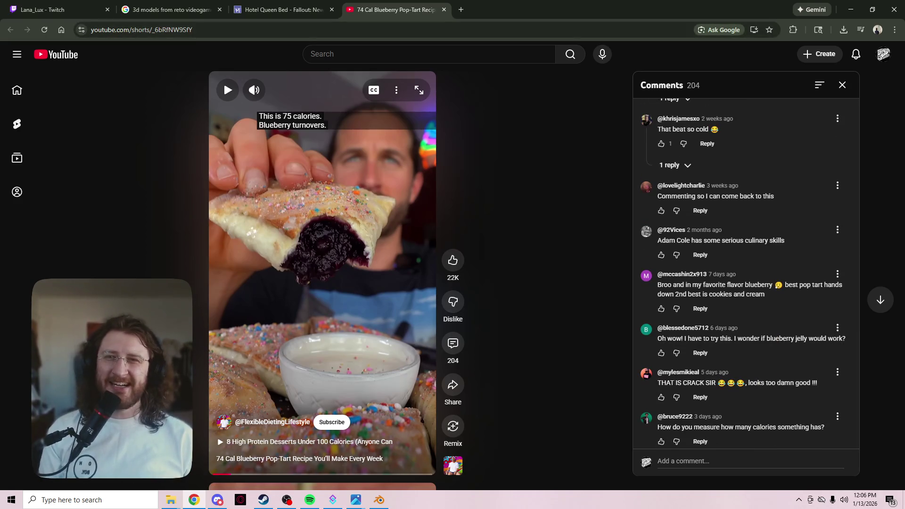
{"action": "left_click", "coordinate": [443, 10]}
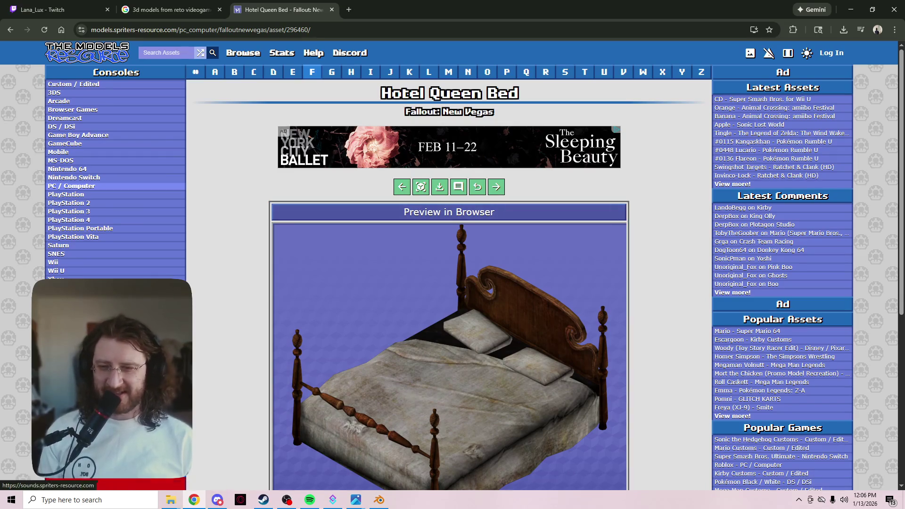
- In OBS, open the YouTube Shorts link posted in the Stream Chat
{"action": "key", "text": "alt+Tab"}
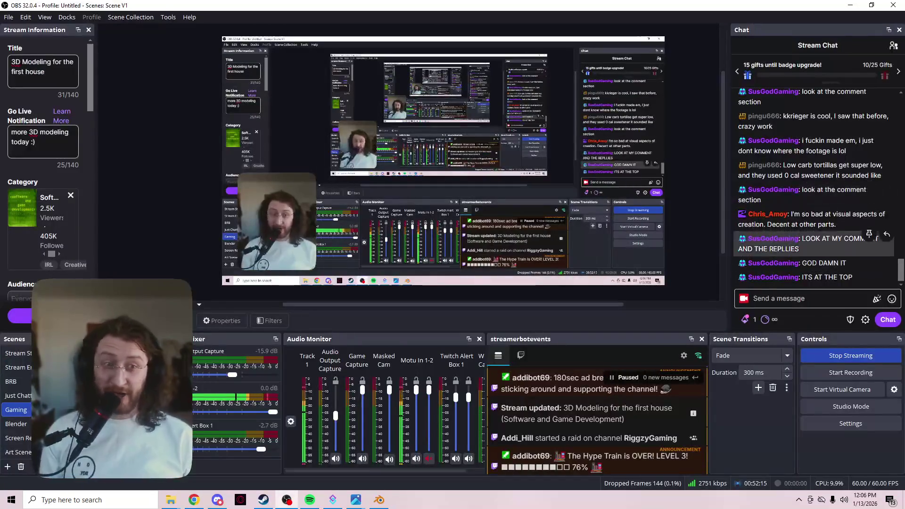
{"action": "scroll", "coordinate": [815, 188], "scroll_direction": "up", "scroll_amount": 5}
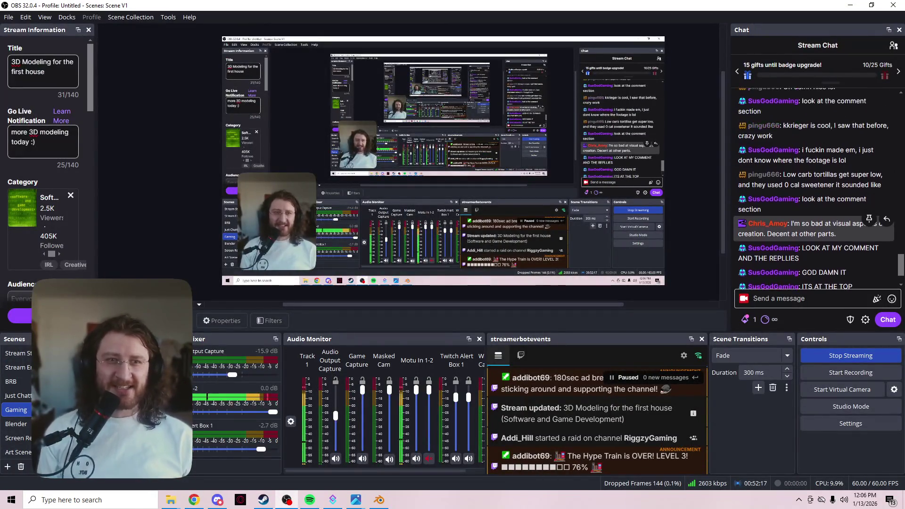
{"action": "left_click", "coordinate": [806, 156]}
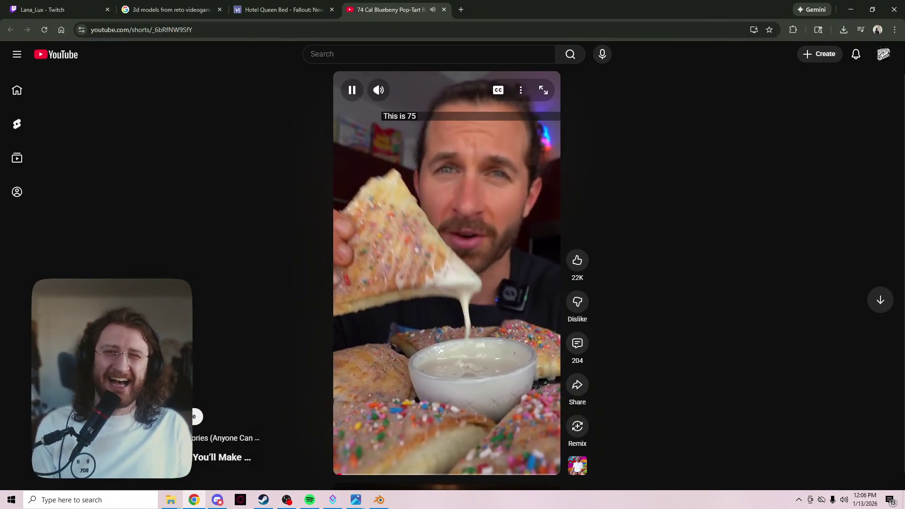
- Open comments, pause the Short, and expand the 46 replies under 'I am making this immediately'
{"action": "left_click", "coordinate": [577, 343]}
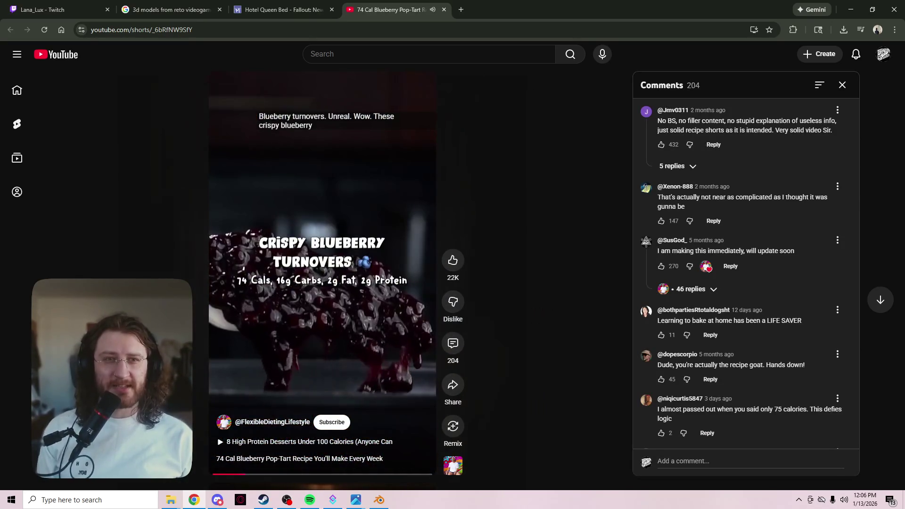
{"action": "key", "text": "space"}
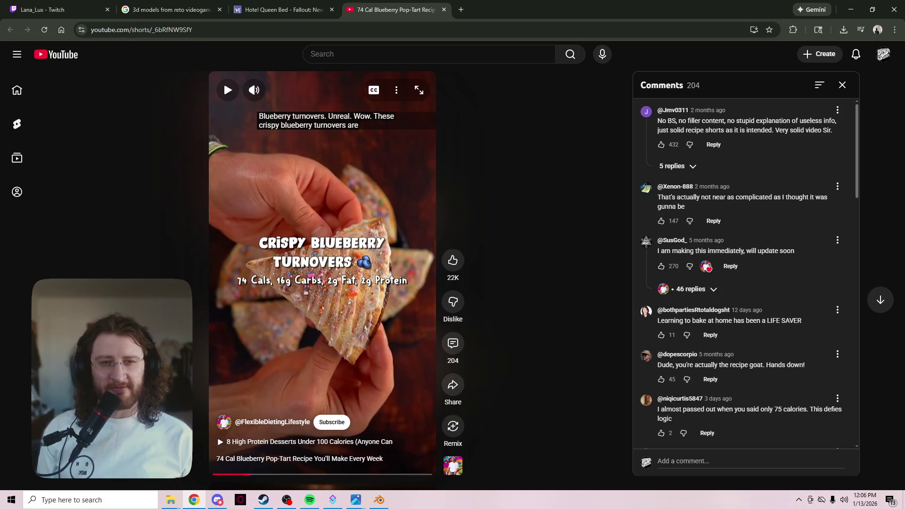
{"action": "left_click", "coordinate": [690, 289]}
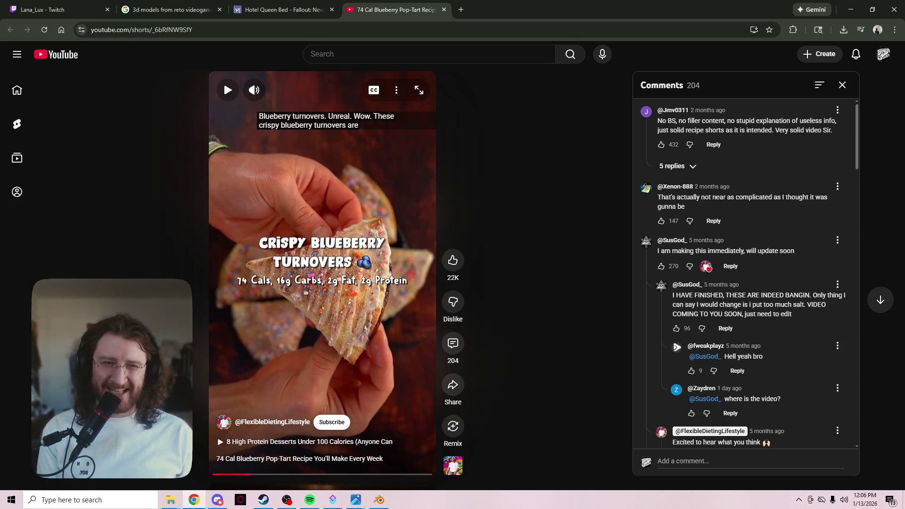
- Read down the reply thread, highlighting the 'Bro is lying' and 'Where. Is. The. Video.' replies
{"action": "scroll", "coordinate": [745, 274], "scroll_direction": "down", "scroll_amount": 1}
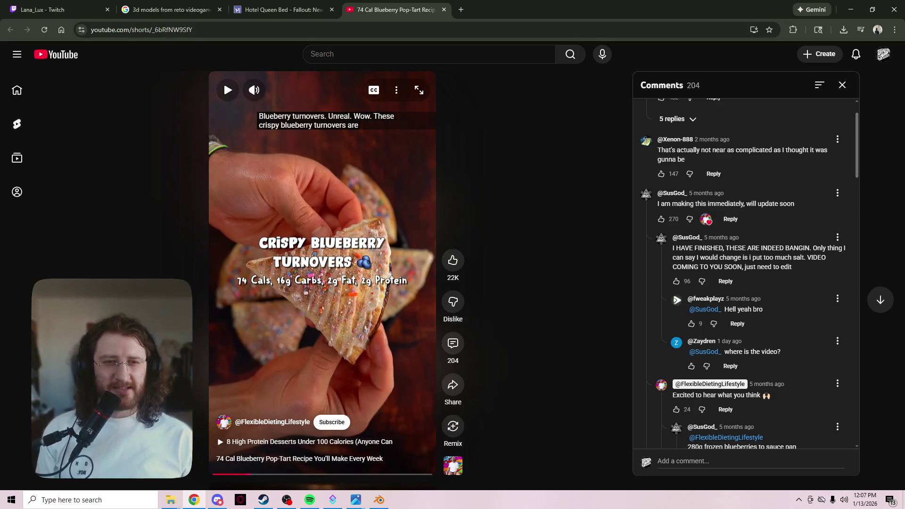
{"action": "right_click", "coordinate": [624, 270]}
{"action": "key", "text": "Escape"}
{"action": "mouse_move", "coordinate": [792, 267]}
{"action": "left_mouse_down"}
{"action": "mouse_move", "coordinate": [742, 267]}
{"action": "mouse_move", "coordinate": [781, 353]}
{"action": "mouse_move", "coordinate": [679, 257]}
{"action": "left_mouse_up"}
{"action": "left_click", "coordinate": [680, 257]}
{"action": "scroll", "coordinate": [680, 258], "scroll_direction": "down", "scroll_amount": 2}
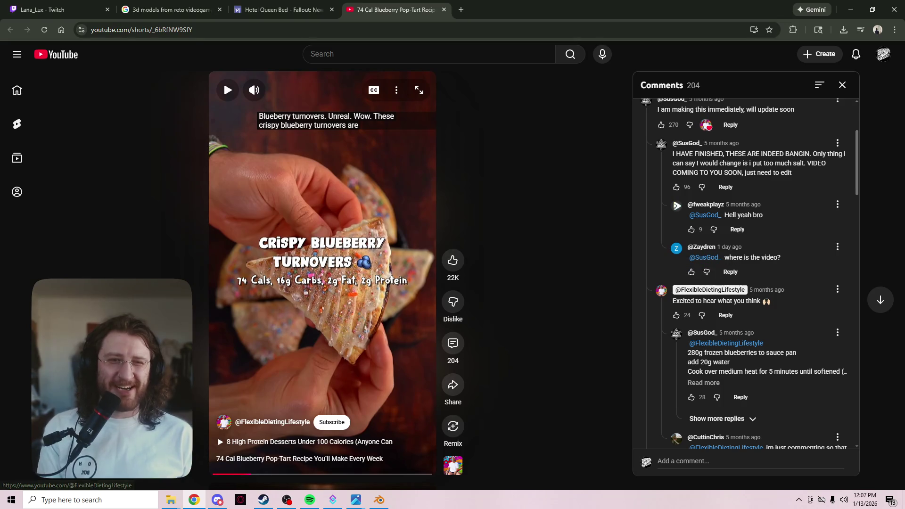
{"action": "scroll", "coordinate": [707, 259], "scroll_direction": "down", "scroll_amount": 3}
{"action": "scroll", "coordinate": [716, 278], "scroll_direction": "down", "scroll_amount": 2}
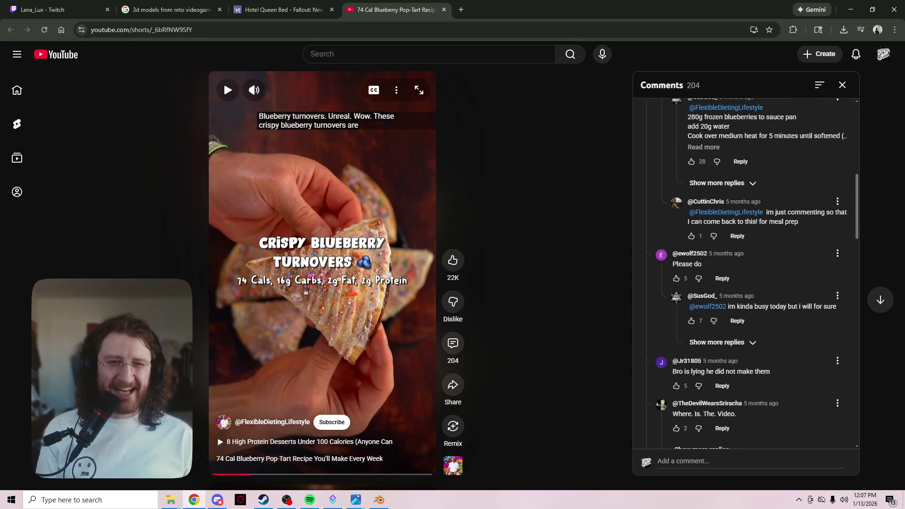
{"action": "scroll", "coordinate": [745, 283], "scroll_direction": "down", "scroll_amount": 1}
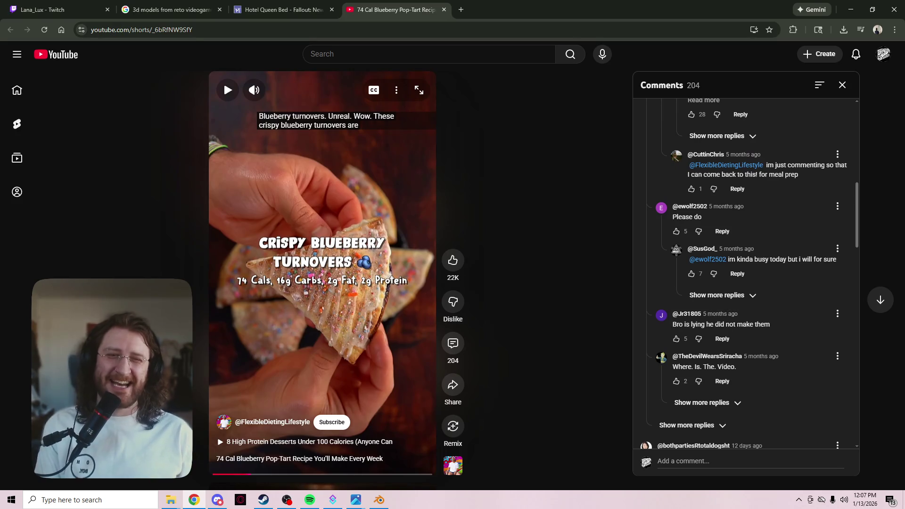
{"action": "left_click_drag", "start_coordinate": [737, 324], "coordinate": [770, 324]}
{"action": "triple_click", "coordinate": [721, 324]}
{"action": "scroll", "coordinate": [721, 324], "scroll_direction": "down", "scroll_amount": 3}
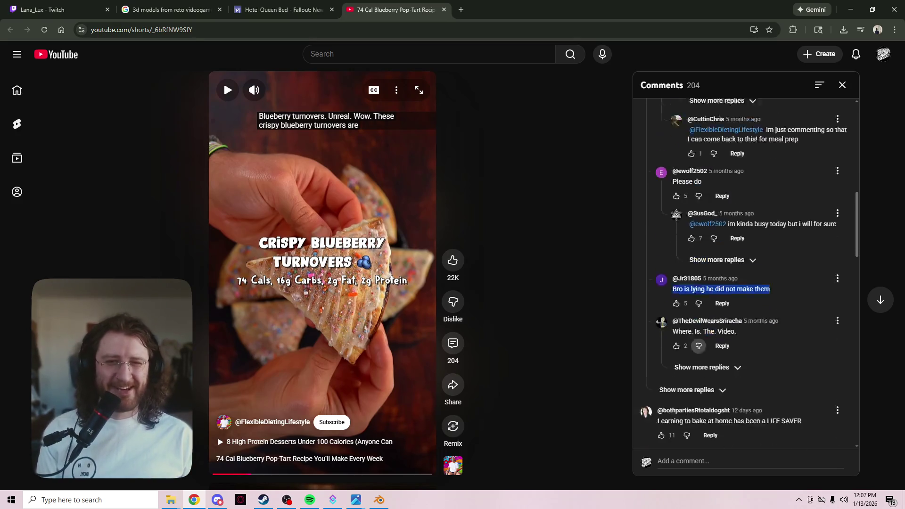
{"action": "left_click_drag", "start_coordinate": [745, 226], "coordinate": [665, 211]}
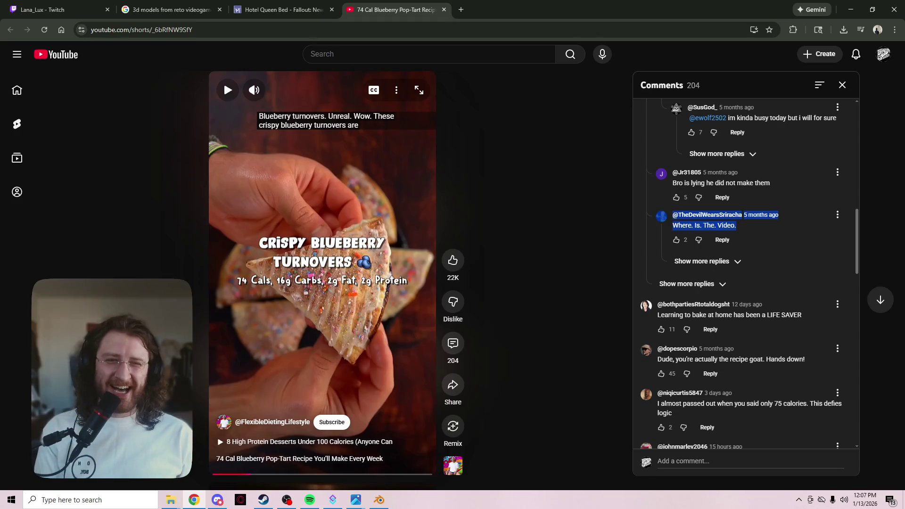
- Load more replies, scroll through them, and close the Short's tab
{"action": "left_click", "coordinate": [687, 283]}
{"action": "scroll", "coordinate": [744, 274], "scroll_direction": "down", "scroll_amount": 2}
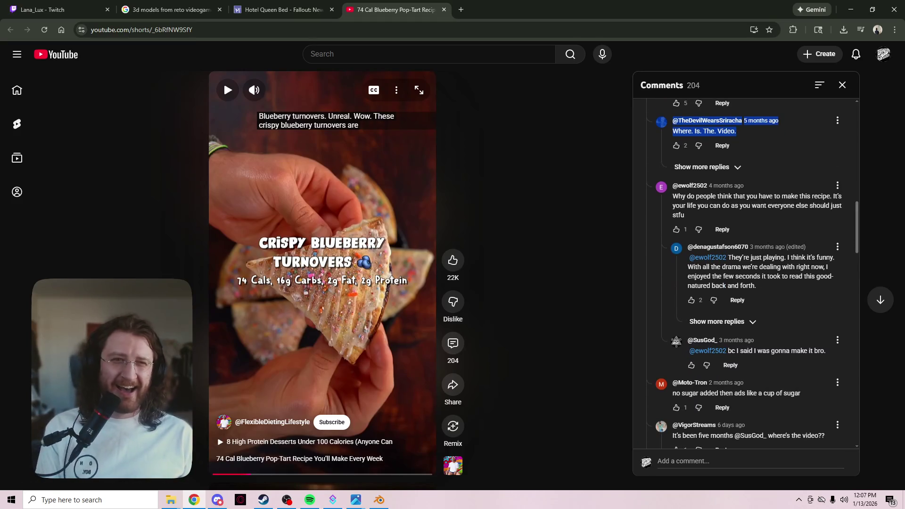
{"action": "scroll", "coordinate": [745, 273], "scroll_direction": "down", "scroll_amount": 2}
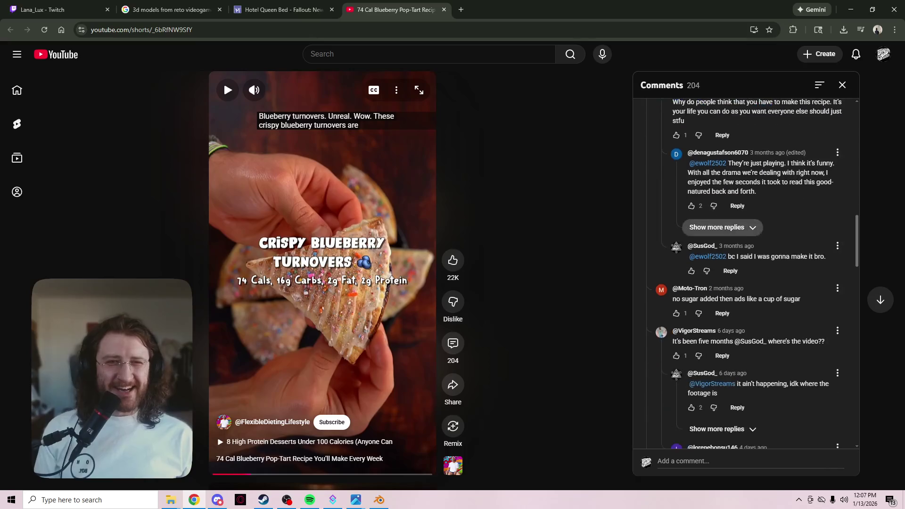
{"action": "scroll", "coordinate": [744, 274], "scroll_direction": "down", "scroll_amount": 2}
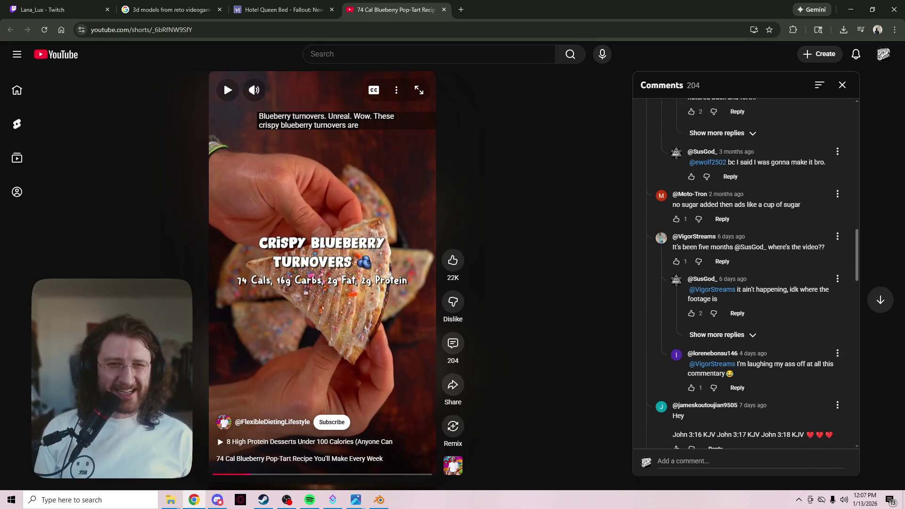
{"action": "left_click_drag", "start_coordinate": [751, 247], "coordinate": [756, 247]}
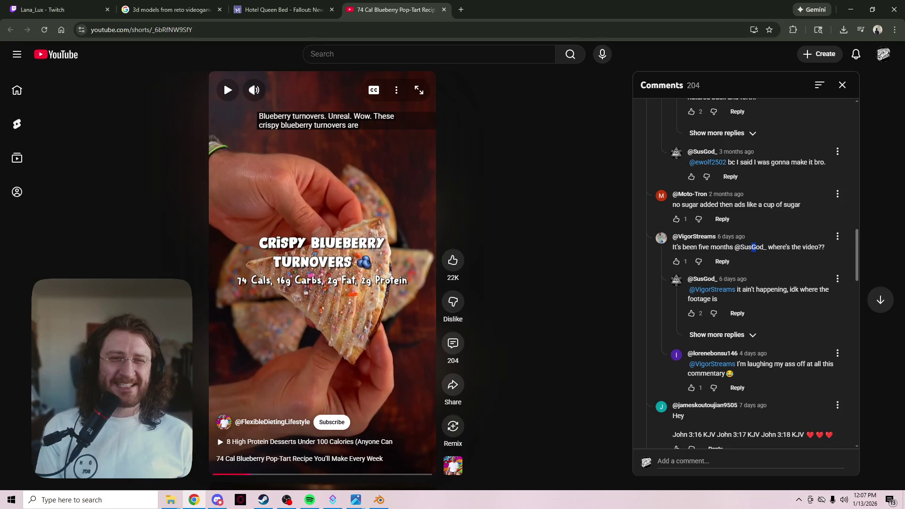
{"action": "scroll", "coordinate": [756, 249], "scroll_direction": "down", "scroll_amount": 3}
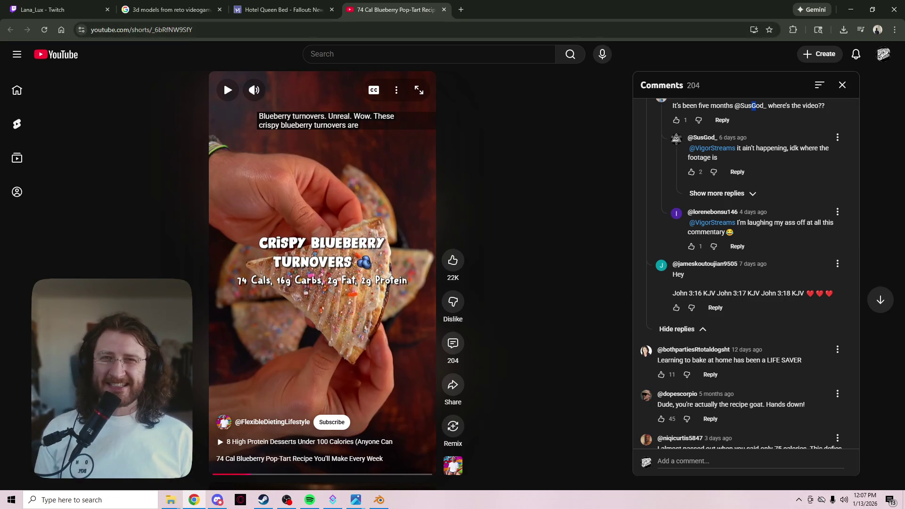
{"action": "left_click", "coordinate": [444, 9]}
{"action": "scroll", "coordinate": [440, 92], "scroll_direction": "down", "scroll_amount": 2}
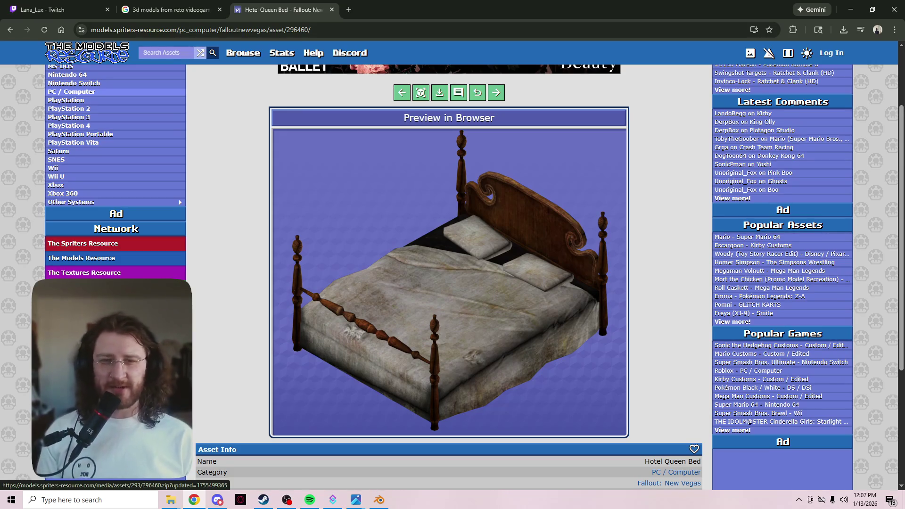
- Check the bed's Asset Info (496.65 KB ZIP, 6 mtl/obj/png items), then return to Blender
{"action": "scroll", "coordinate": [440, 92], "scroll_direction": "down", "scroll_amount": 1}
{"action": "scroll", "coordinate": [439, 92], "scroll_direction": "up", "scroll_amount": 3}
{"action": "scroll", "coordinate": [439, 93], "scroll_direction": "down", "scroll_amount": 2}
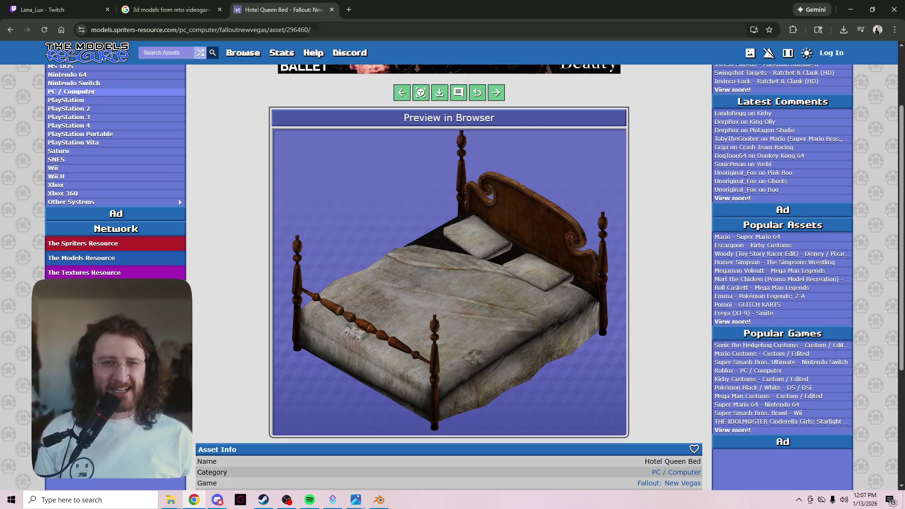
{"action": "scroll", "coordinate": [448, 277], "scroll_direction": "down", "scroll_amount": 1}
{"action": "scroll", "coordinate": [449, 277], "scroll_direction": "down", "scroll_amount": 3}
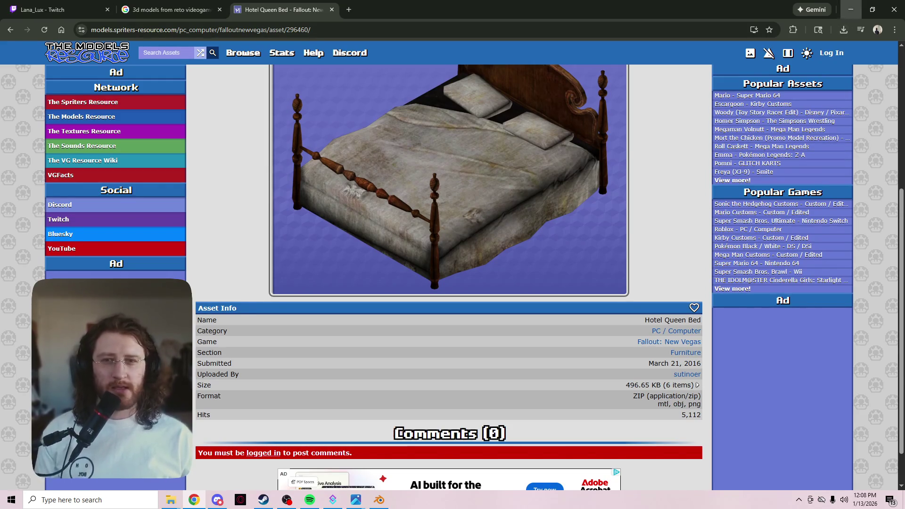
{"action": "key", "text": "alt+Tab"}
{"action": "key", "text": "alt+Tab"}
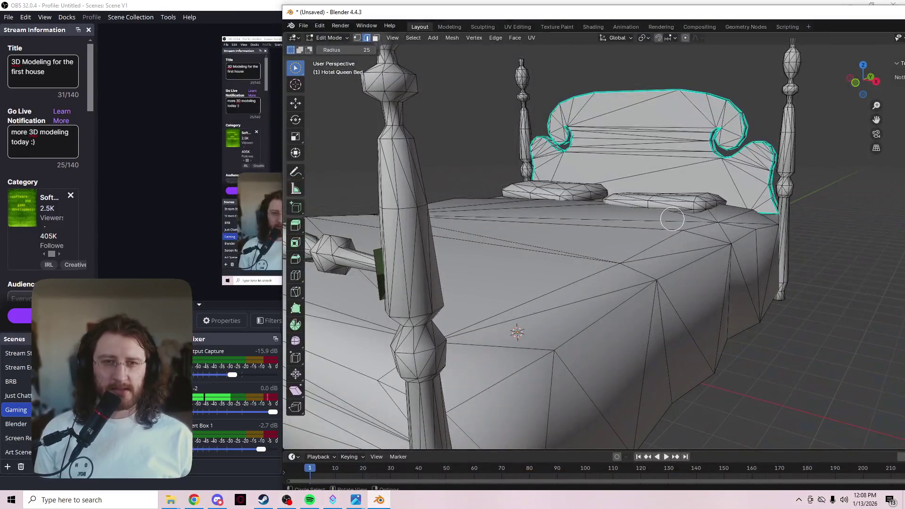
- Show the bed in wireframe and widen the view to reveal the Outliner and Properties
{"action": "key", "text": "z"}
{"action": "key", "text": "4"}
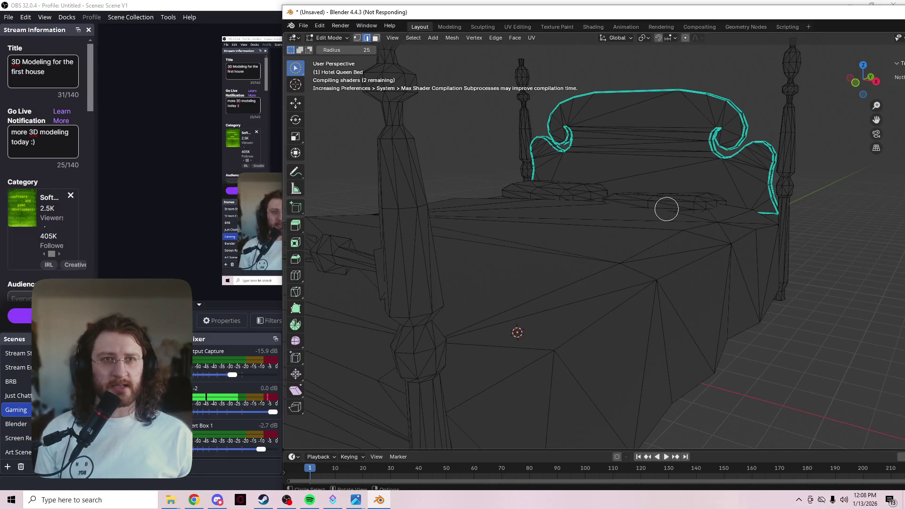
{"action": "left_click_drag", "start_coordinate": [471, 12], "coordinate": [181, 35]}
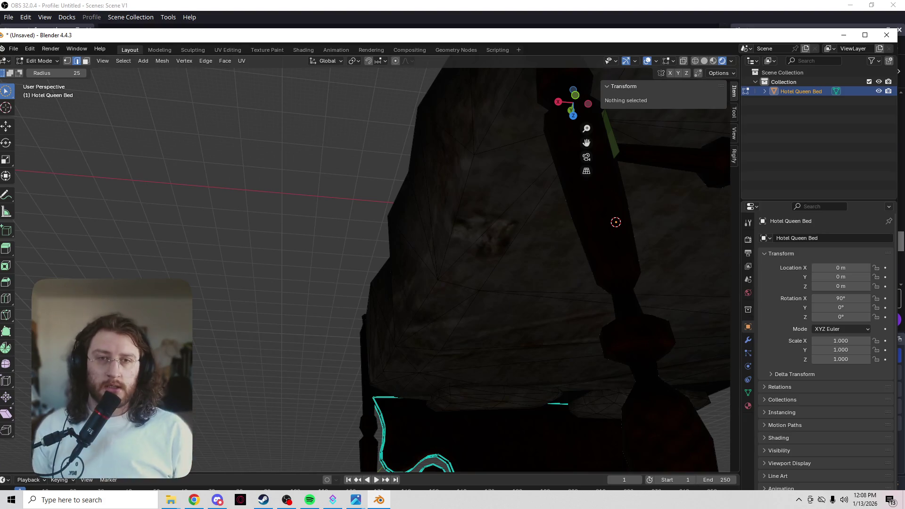
{"action": "mouse_move", "coordinate": [469, 341]}
{"action": "middle_mouse_down"}
{"action": "mouse_move", "coordinate": [560, 410]}
{"action": "mouse_move", "coordinate": [444, 289]}
{"action": "mouse_move", "coordinate": [323, 338]}
{"action": "mouse_move", "coordinate": [309, 267]}
{"action": "mouse_move", "coordinate": [335, 222]}
{"action": "mouse_move", "coordinate": [404, 319]}
{"action": "mouse_move", "coordinate": [408, 299]}
{"action": "middle_mouse_up"}
- Leave edit mode so the bed is back in object mode and selected
{"action": "key", "text": "Tab"}
{"action": "key", "text": "Tab"}
{"action": "key", "text": "a"}
{"action": "key", "text": "Tab"}
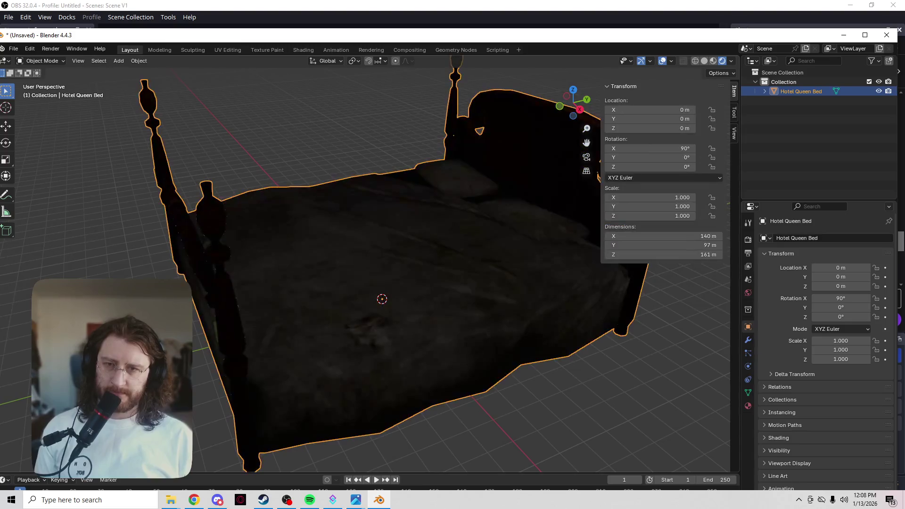
- Check the Apply transforms and Add menus while toggling selection, closing them unchanged
{"action": "key", "text": "ctrl+a"}
{"action": "key", "text": "Escape"}
{"action": "key", "text": "alt+a"}
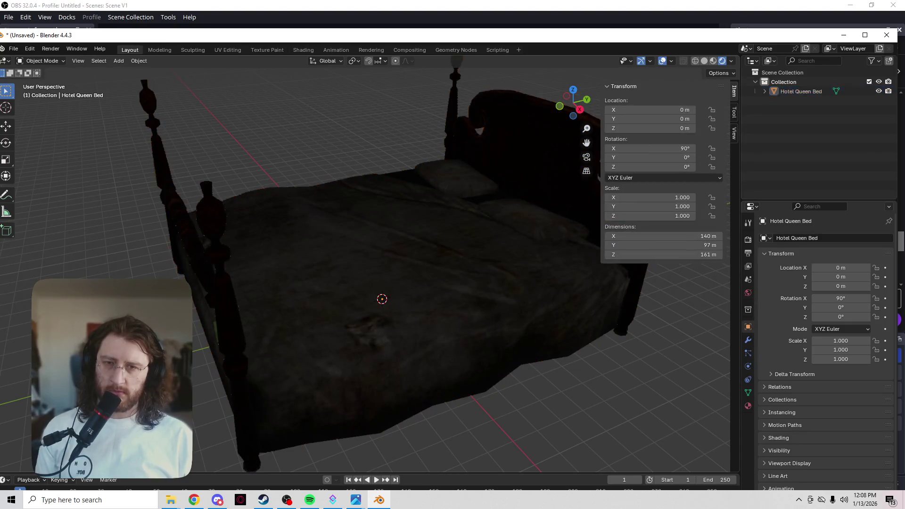
{"action": "key", "text": "a"}
{"action": "key", "text": "alt+a"}
{"action": "key", "text": "ctrl+a"}
{"action": "key", "text": "Escape"}
{"action": "key", "text": "shift+a"}
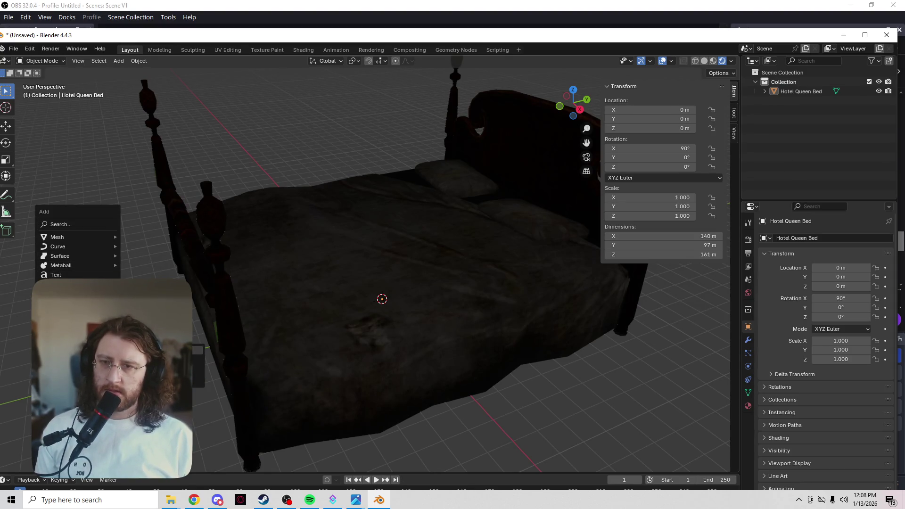
{"action": "key", "text": "Escape"}
- In World properties, replace the background colour with a Nishita Sky Texture
{"action": "left_click", "coordinate": [748, 239]}
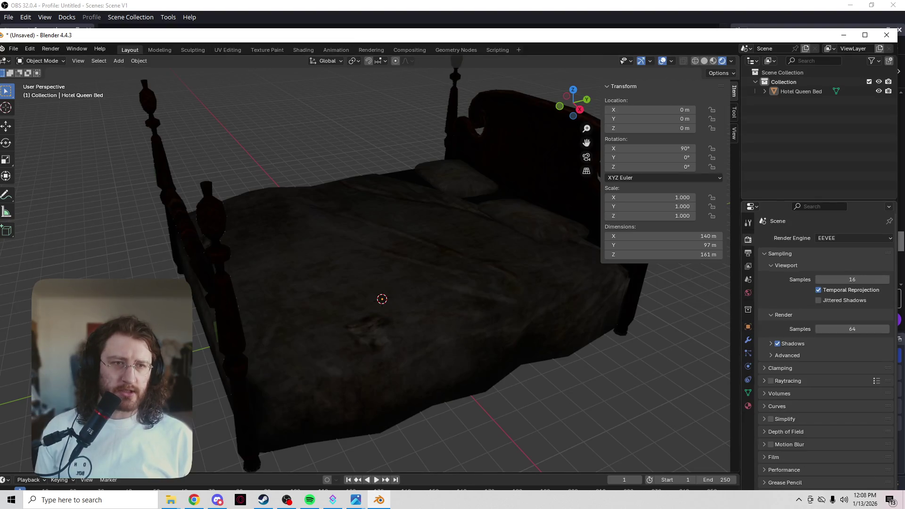
{"action": "left_click", "coordinate": [748, 253]}
{"action": "left_click", "coordinate": [748, 239]}
{"action": "left_click", "coordinate": [748, 292]}
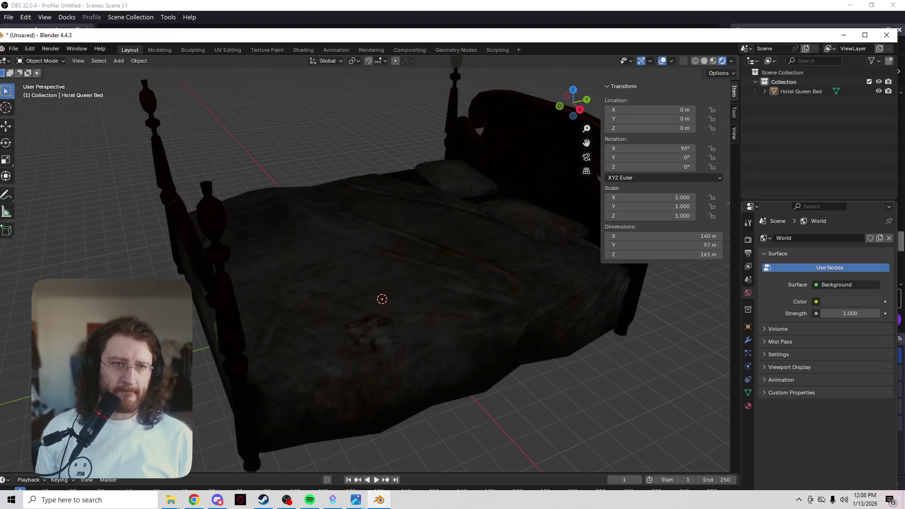
{"action": "left_click", "coordinate": [848, 302]}
{"action": "left_click", "coordinate": [816, 302]}
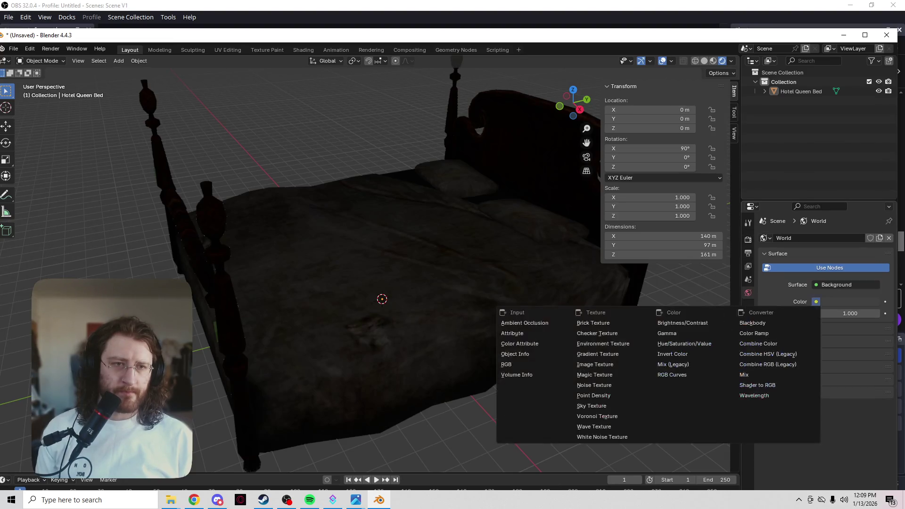
{"action": "left_click", "coordinate": [594, 406]}
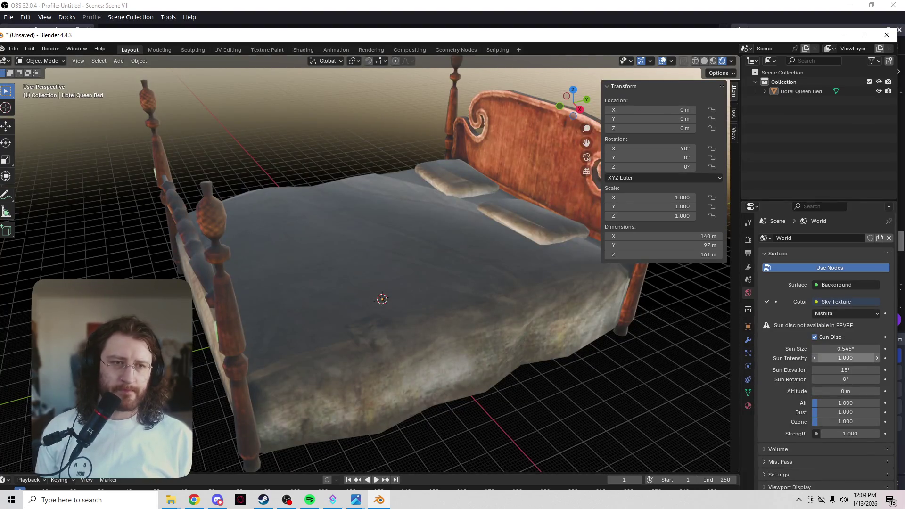
- Raise the sky's sun elevation to 44.3° and orbit round to the headboard side
{"action": "mouse_move", "coordinate": [846, 370]}
{"action": "left_mouse_down"}
{"action": "mouse_move", "coordinate": [886, 370]}
{"action": "mouse_move", "coordinate": [835, 370]}
{"action": "left_mouse_up"}
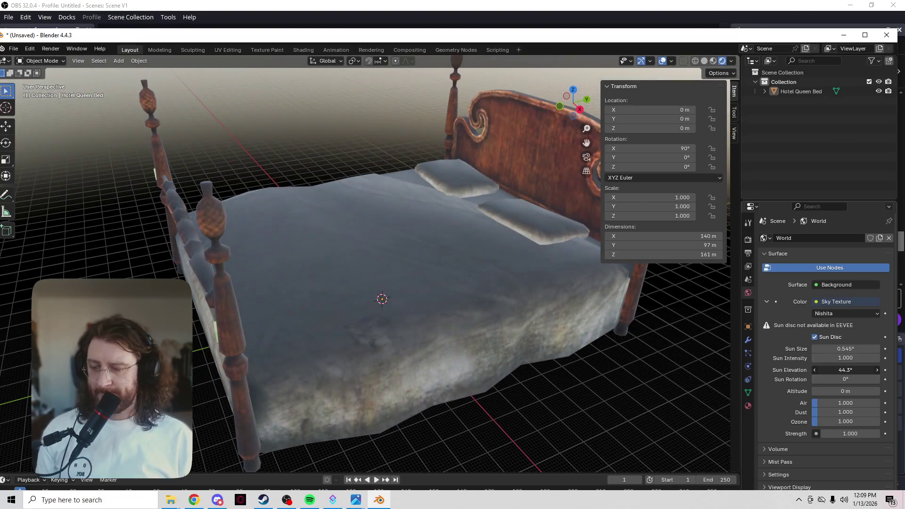
{"action": "mouse_move", "coordinate": [382, 299]}
{"action": "middle_mouse_down"}
{"action": "mouse_move", "coordinate": [283, 304]}
{"action": "mouse_move", "coordinate": [325, 307]}
{"action": "mouse_move", "coordinate": [336, 318]}
{"action": "mouse_move", "coordinate": [432, 244]}
{"action": "mouse_move", "coordinate": [443, 198]}
{"action": "mouse_move", "coordinate": [413, 276]}
{"action": "mouse_move", "coordinate": [426, 368]}
{"action": "mouse_move", "coordinate": [538, 285]}
{"action": "mouse_move", "coordinate": [495, 325]}
{"action": "mouse_move", "coordinate": [368, 340]}
{"action": "middle_mouse_up"}
{"action": "scroll", "coordinate": [413, 275], "scroll_direction": "down", "scroll_amount": 6}
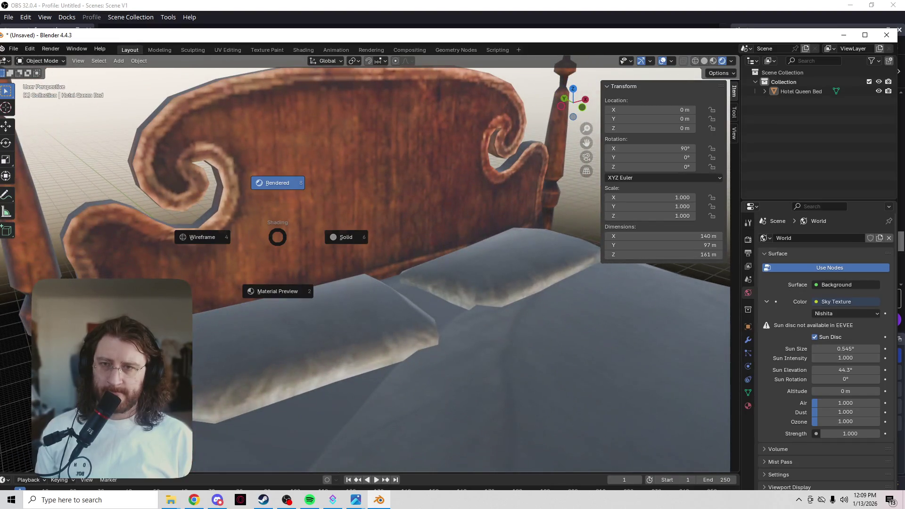
- Toggle the bed between solid and wireframe shading, orbiting close to the wireframe mesh
{"action": "key", "text": "6"}
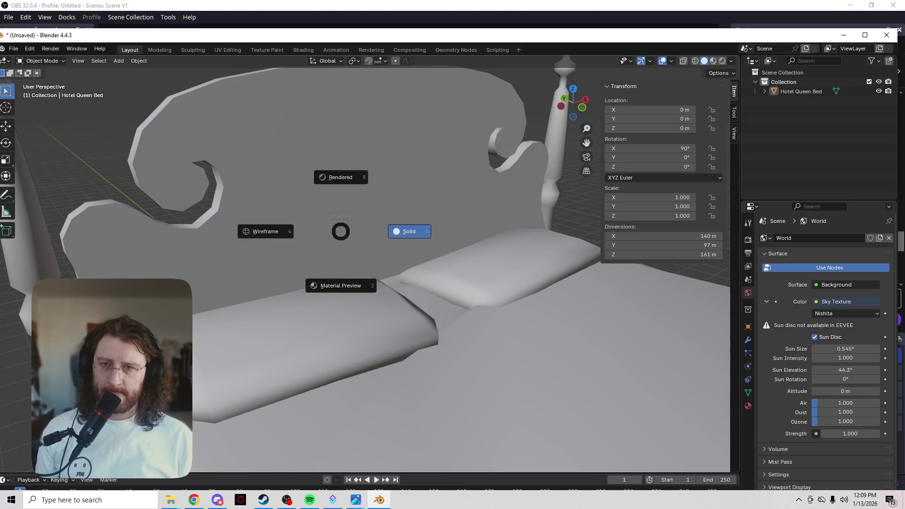
{"action": "key", "text": "4"}
{"action": "middle_click_drag", "start_coordinate": [341, 231], "coordinate": [241, 254]}
{"action": "key", "text": "z"}
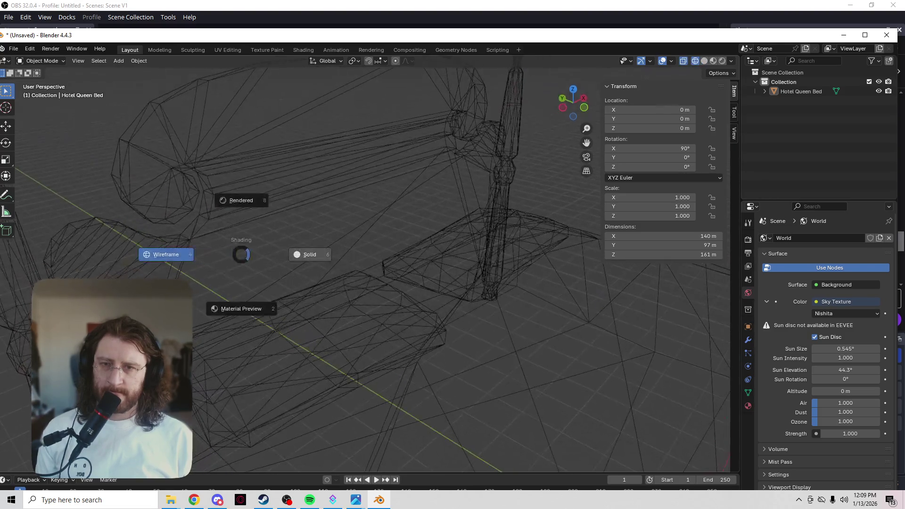
{"action": "key", "text": "6"}
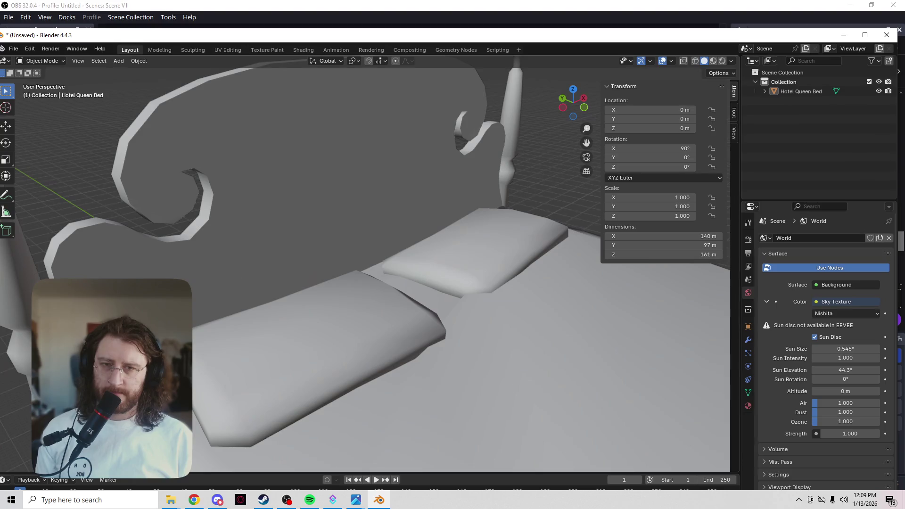
{"action": "key", "text": "z"}
{"action": "key", "text": "4"}
{"action": "mouse_move", "coordinate": [241, 255]}
{"action": "middle_mouse_down"}
{"action": "mouse_move", "coordinate": [279, 301]}
{"action": "mouse_move", "coordinate": [253, 283]}
{"action": "mouse_move", "coordinate": [295, 311]}
{"action": "middle_mouse_up"}
{"action": "key", "text": "z"}
{"action": "key", "text": "6"}
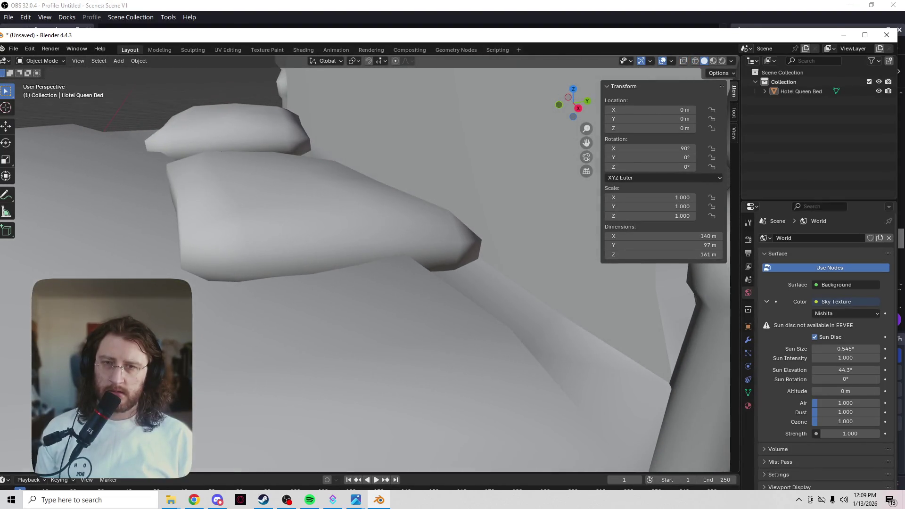
- Settle on solid shading and put the bed mesh into edit mode
{"action": "scroll", "coordinate": [368, 269], "scroll_direction": "down", "scroll_amount": 5}
{"action": "key", "text": "4"}
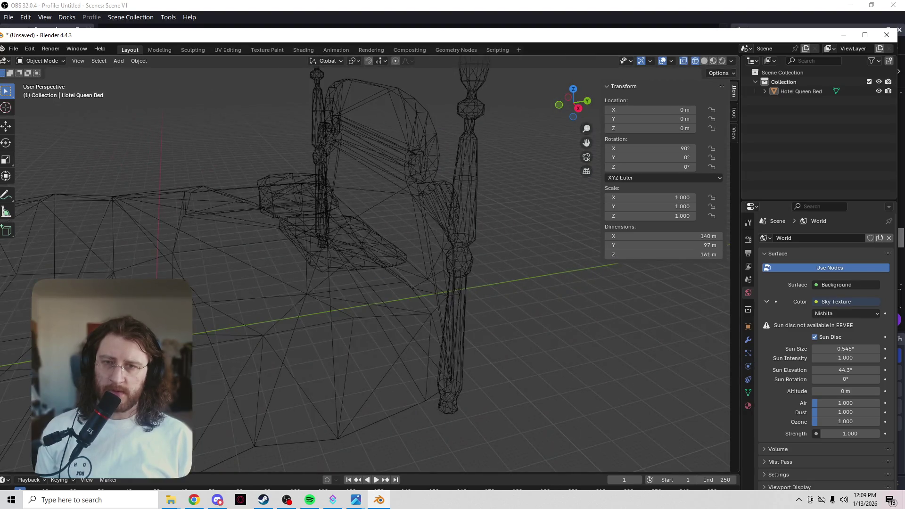
{"action": "key", "text": "a"}
{"action": "key", "text": "6"}
{"action": "key", "text": "Tab"}
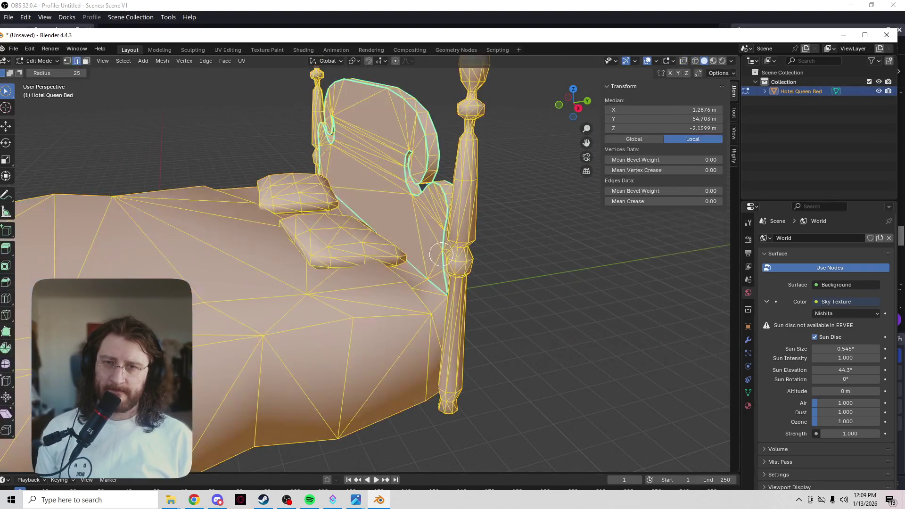
{"action": "scroll", "coordinate": [347, 266], "scroll_direction": "up", "scroll_amount": 3}
{"action": "key", "text": "c"}
{"action": "mouse_move", "coordinate": [348, 268]}
{"action": "middle_mouse_down"}
{"action": "mouse_move", "coordinate": [215, 254]}
{"action": "mouse_move", "coordinate": [360, 281]}
{"action": "mouse_move", "coordinate": [368, 334]}
{"action": "middle_mouse_up"}
{"action": "mouse_move", "coordinate": [280, 340]}
{"action": "middle_mouse_down"}
{"action": "mouse_move", "coordinate": [347, 349]}
{"action": "mouse_move", "coordinate": [295, 432]}
{"action": "mouse_move", "coordinate": [334, 344]}
{"action": "mouse_move", "coordinate": [367, 330]}
{"action": "middle_mouse_up"}
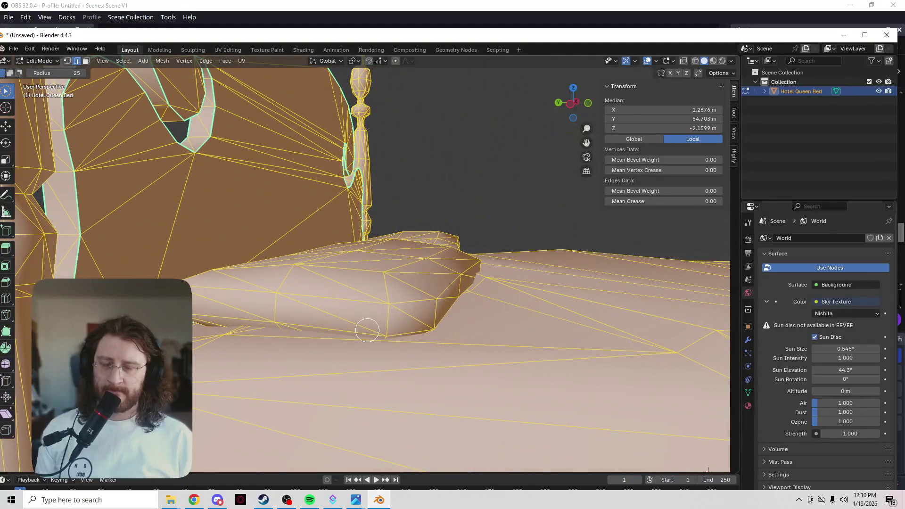
{"action": "mouse_move", "coordinate": [404, 356]}
{"action": "middle_mouse_down"}
{"action": "mouse_move", "coordinate": [440, 370]}
{"action": "mouse_move", "coordinate": [369, 388]}
{"action": "mouse_move", "coordinate": [403, 298]}
{"action": "mouse_move", "coordinate": [331, 345]}
{"action": "mouse_move", "coordinate": [388, 297]}
{"action": "mouse_move", "coordinate": [370, 320]}
{"action": "mouse_move", "coordinate": [201, 336]}
{"action": "mouse_move", "coordinate": [231, 351]}
{"action": "mouse_move", "coordinate": [424, 267]}
{"action": "mouse_move", "coordinate": [396, 200]}
{"action": "mouse_move", "coordinate": [368, 245]}
{"action": "middle_mouse_up"}
{"action": "scroll", "coordinate": [323, 249], "scroll_direction": "up", "scroll_amount": 5}
{"action": "scroll", "coordinate": [307, 264], "scroll_direction": "down", "scroll_amount": 5}
{"action": "scroll", "coordinate": [299, 272], "scroll_direction": "up", "scroll_amount": 7}
{"action": "scroll", "coordinate": [299, 245], "scroll_direction": "down", "scroll_amount": 5}
{"action": "scroll", "coordinate": [303, 287], "scroll_direction": "up", "scroll_amount": 5}
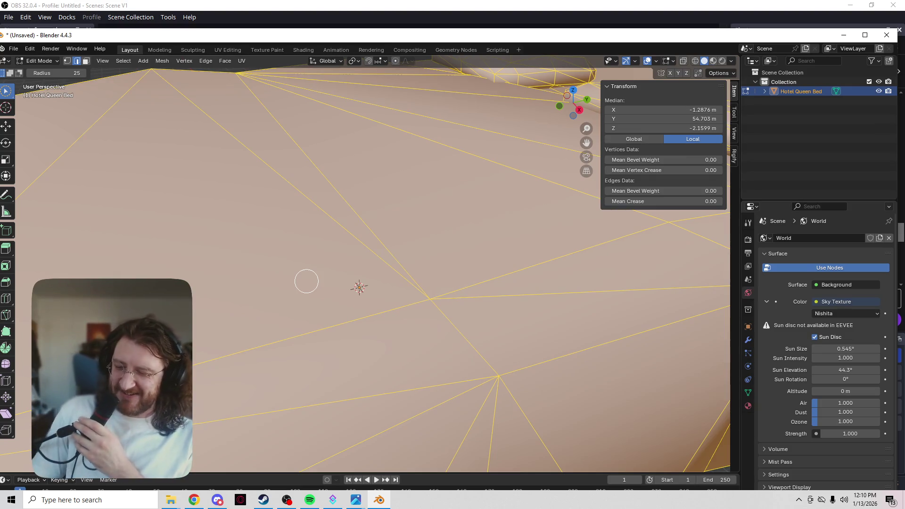
{"action": "scroll", "coordinate": [343, 292], "scroll_direction": "down", "scroll_amount": 5}
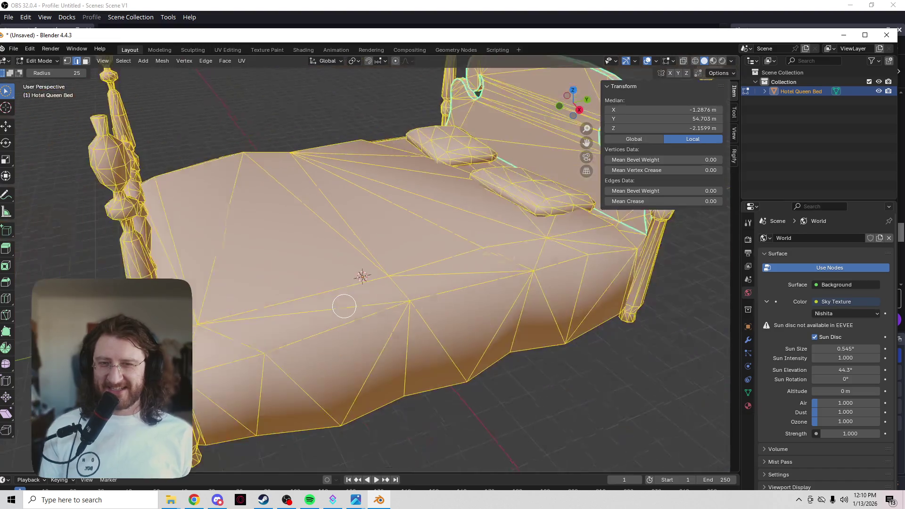
{"action": "mouse_move", "coordinate": [335, 297]}
{"action": "middle_mouse_down"}
{"action": "mouse_move", "coordinate": [372, 298]}
{"action": "mouse_move", "coordinate": [445, 263]}
{"action": "mouse_move", "coordinate": [425, 234]}
{"action": "mouse_move", "coordinate": [372, 271]}
{"action": "mouse_move", "coordinate": [363, 291]}
{"action": "mouse_move", "coordinate": [396, 253]}
{"action": "mouse_move", "coordinate": [418, 265]}
{"action": "mouse_move", "coordinate": [406, 253]}
{"action": "mouse_move", "coordinate": [455, 295]}
{"action": "middle_mouse_up"}
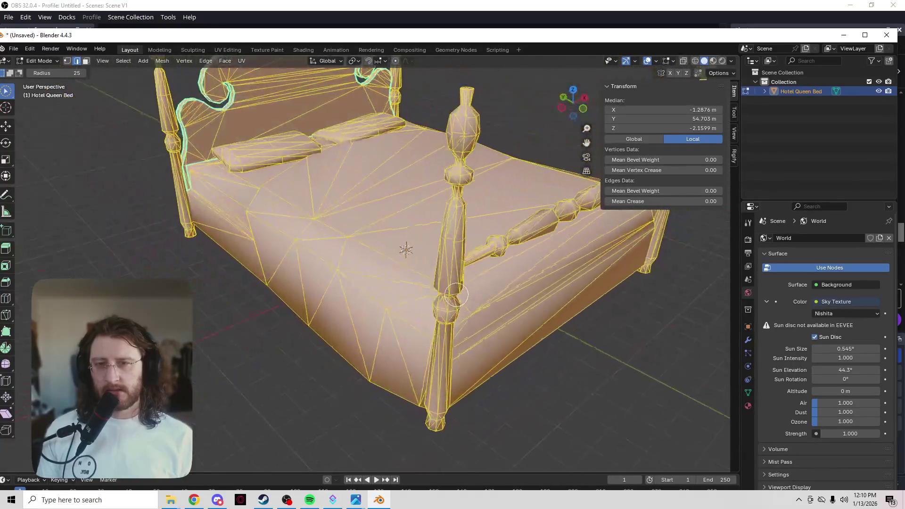
{"action": "middle_click_drag", "start_coordinate": [373, 358], "coordinate": [337, 366]}
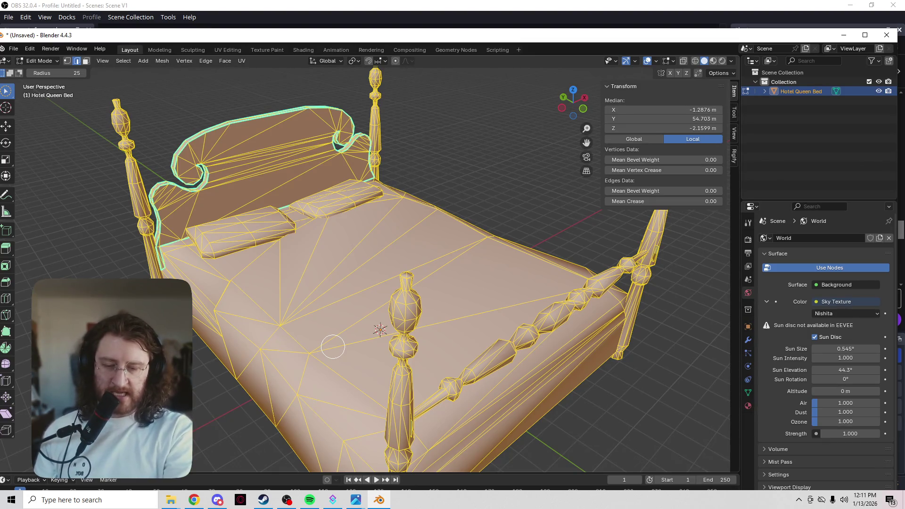
{"action": "middle_click_drag", "start_coordinate": [222, 309], "coordinate": [254, 306]}
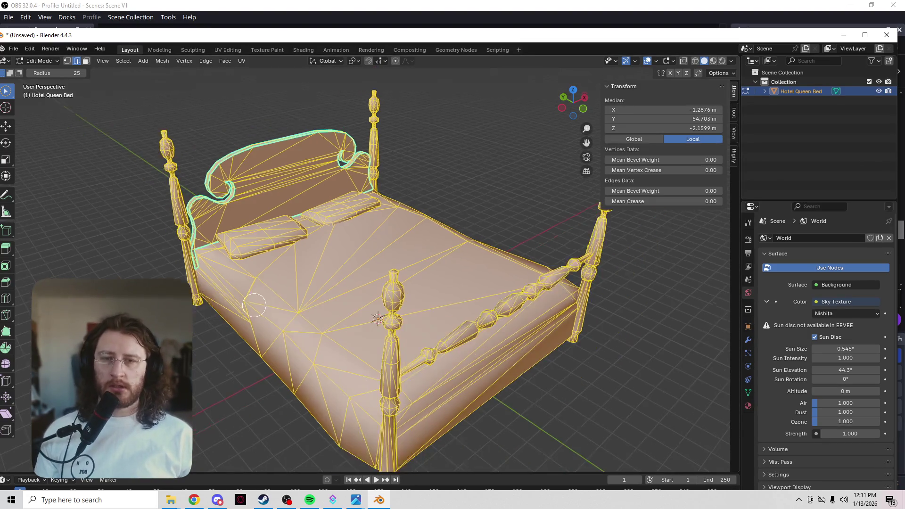
{"action": "mouse_move", "coordinate": [536, 277]}
{"action": "middle_mouse_down"}
{"action": "mouse_move", "coordinate": [404, 265]}
{"action": "mouse_move", "coordinate": [464, 283]}
{"action": "middle_mouse_up"}
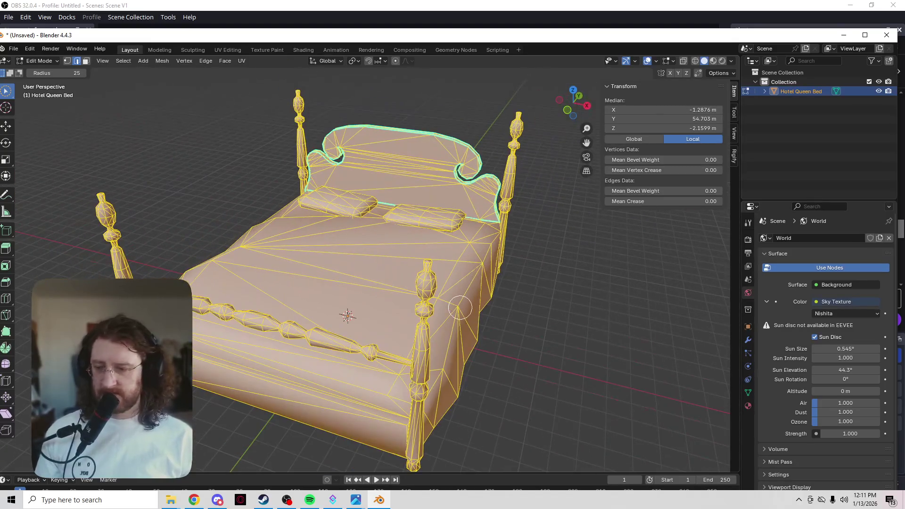
{"action": "scroll", "coordinate": [417, 330], "scroll_direction": "up", "scroll_amount": 3}
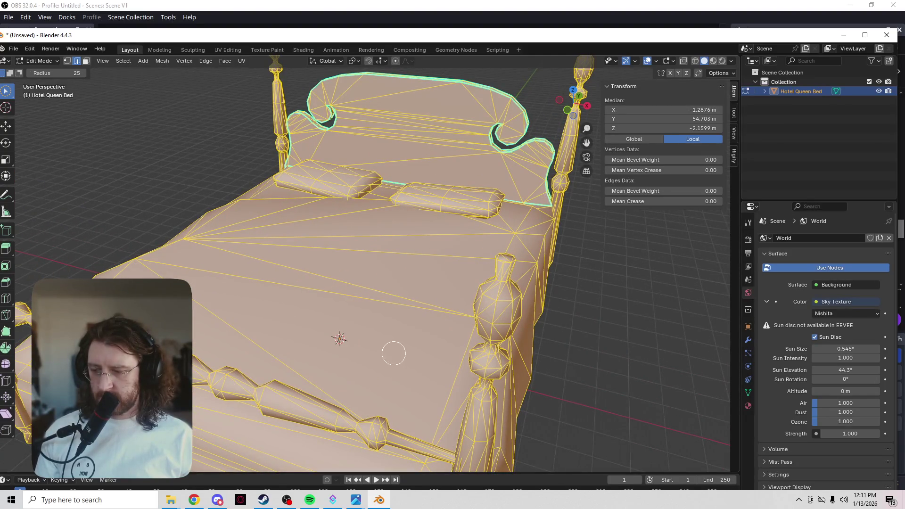
{"action": "mouse_move", "coordinate": [388, 345]}
{"action": "middle_mouse_down"}
{"action": "mouse_move", "coordinate": [315, 307]}
{"action": "mouse_move", "coordinate": [324, 346]}
{"action": "mouse_move", "coordinate": [395, 338]}
{"action": "mouse_move", "coordinate": [323, 307]}
{"action": "mouse_move", "coordinate": [333, 303]}
{"action": "mouse_move", "coordinate": [351, 336]}
{"action": "mouse_move", "coordinate": [529, 277]}
{"action": "mouse_move", "coordinate": [424, 306]}
{"action": "mouse_move", "coordinate": [353, 340]}
{"action": "mouse_move", "coordinate": [330, 367]}
{"action": "mouse_move", "coordinate": [379, 359]}
{"action": "mouse_move", "coordinate": [354, 329]}
{"action": "mouse_move", "coordinate": [301, 384]}
{"action": "mouse_move", "coordinate": [286, 340]}
{"action": "mouse_move", "coordinate": [353, 317]}
{"action": "mouse_move", "coordinate": [306, 310]}
{"action": "mouse_move", "coordinate": [396, 273]}
{"action": "mouse_move", "coordinate": [396, 282]}
{"action": "mouse_move", "coordinate": [489, 262]}
{"action": "mouse_move", "coordinate": [251, 330]}
{"action": "mouse_move", "coordinate": [282, 295]}
{"action": "mouse_move", "coordinate": [300, 355]}
{"action": "mouse_move", "coordinate": [369, 341]}
{"action": "mouse_move", "coordinate": [299, 329]}
{"action": "mouse_move", "coordinate": [188, 330]}
{"action": "mouse_move", "coordinate": [286, 355]}
{"action": "mouse_move", "coordinate": [448, 347]}
{"action": "mouse_move", "coordinate": [318, 343]}
{"action": "middle_mouse_up"}
{"action": "scroll", "coordinate": [305, 311], "scroll_direction": "up", "scroll_amount": 4}
{"action": "scroll", "coordinate": [282, 295], "scroll_direction": "down", "scroll_amount": 5}
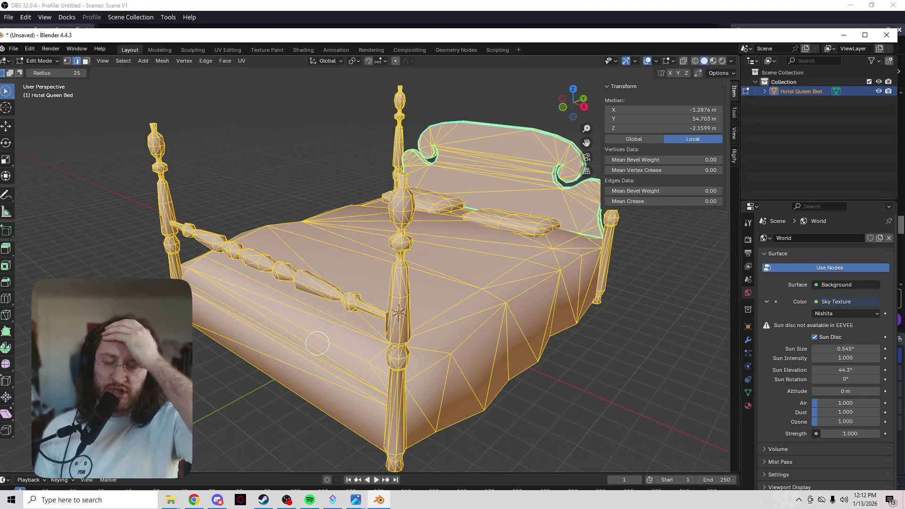
{"action": "scroll", "coordinate": [399, 244], "scroll_direction": "up", "scroll_amount": 4}
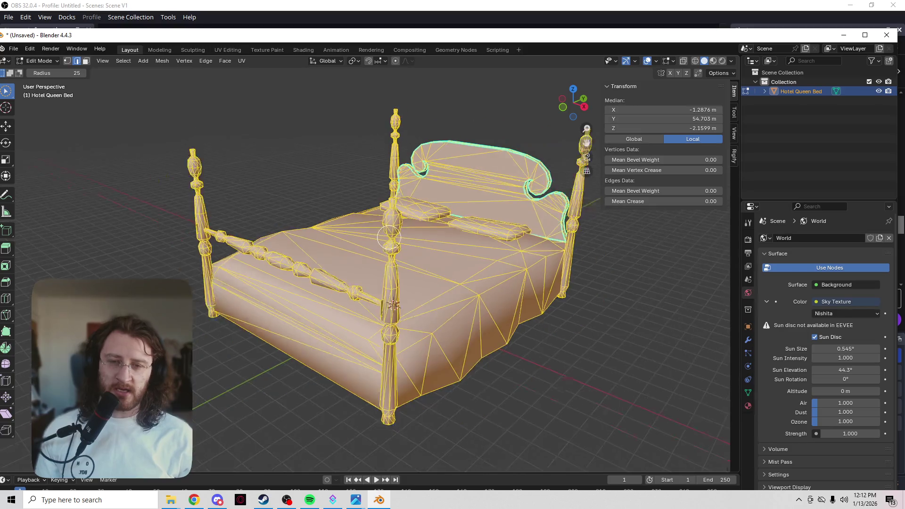
{"action": "middle_click_drag", "start_coordinate": [400, 243], "coordinate": [356, 245]}
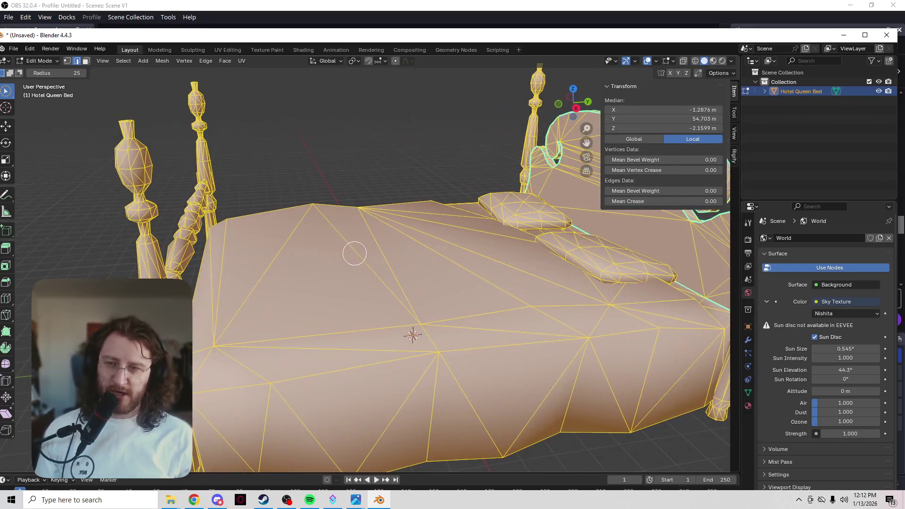
{"action": "middle_click_drag", "start_coordinate": [242, 253], "coordinate": [341, 250]}
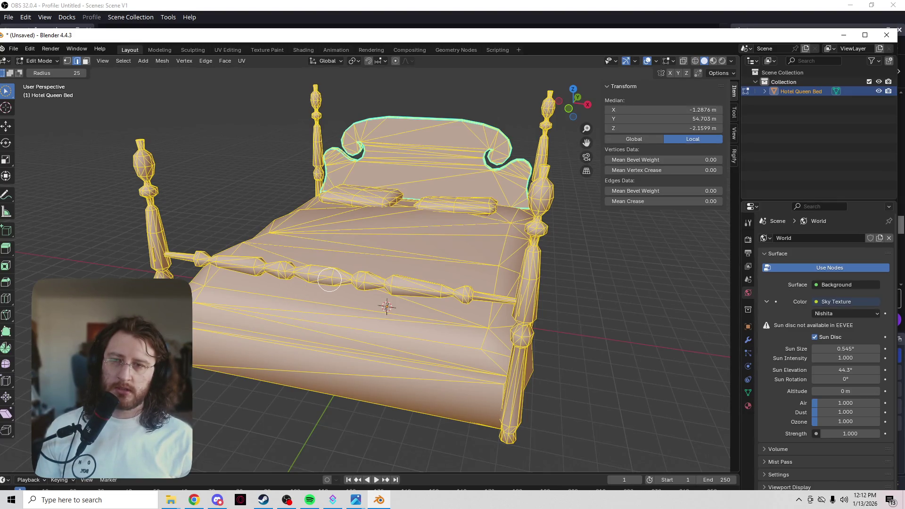
{"action": "mouse_move", "coordinate": [329, 280]}
{"action": "middle_mouse_down"}
{"action": "mouse_move", "coordinate": [188, 227]}
{"action": "mouse_move", "coordinate": [158, 243]}
{"action": "mouse_move", "coordinate": [227, 288]}
{"action": "mouse_move", "coordinate": [353, 283]}
{"action": "mouse_move", "coordinate": [391, 269]}
{"action": "middle_mouse_up"}
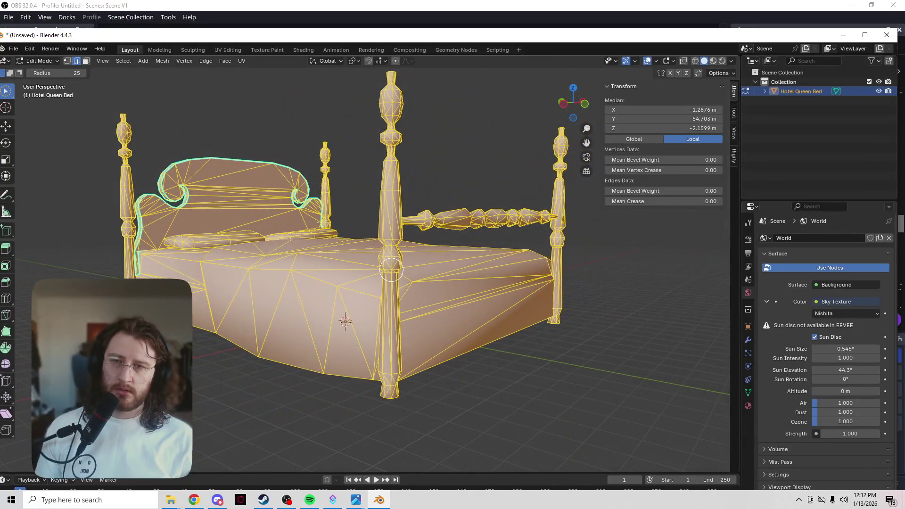
{"action": "key", "text": "z"}
- Show the bed in Rendered shading and deselect the whole mesh
{"action": "left_click", "coordinate": [428, 171]}
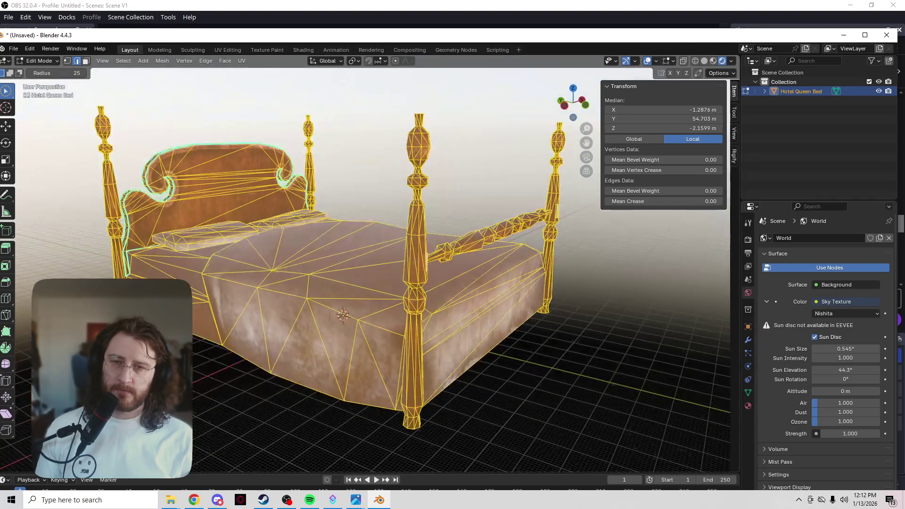
{"action": "key", "text": "alt+a"}
{"action": "scroll", "coordinate": [409, 236], "scroll_direction": "up", "scroll_amount": 3}
{"action": "middle_click_drag", "start_coordinate": [409, 236], "coordinate": [406, 222]}
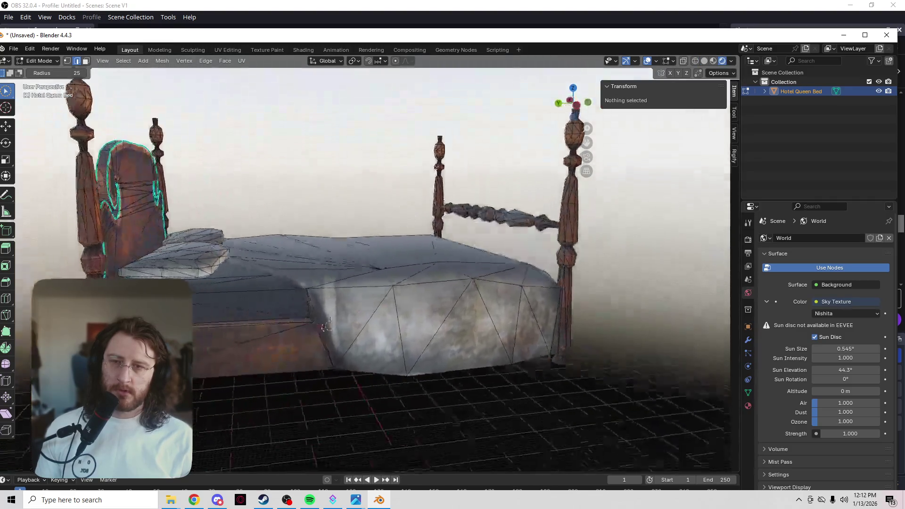
{"action": "middle_click_drag", "start_coordinate": [440, 174], "coordinate": [427, 171]}
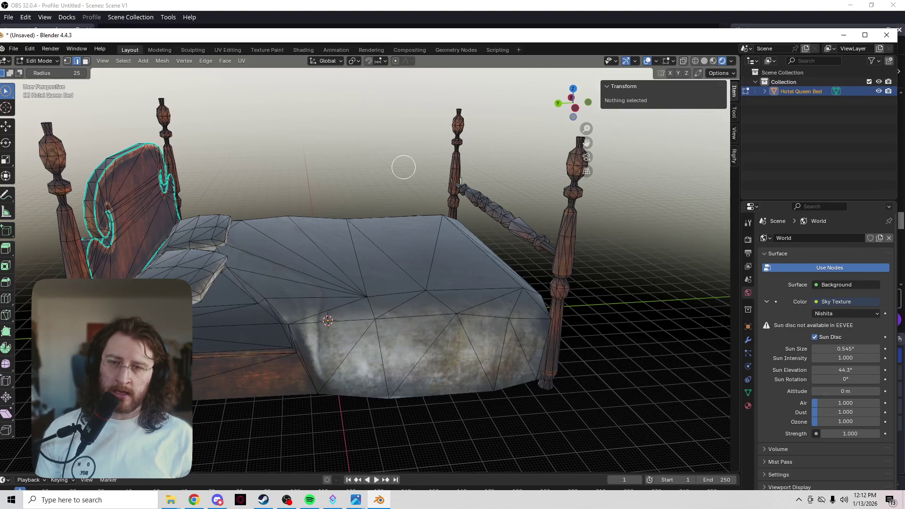
- Zoom and orbit in close on the mattress edge
{"action": "scroll", "coordinate": [299, 360], "scroll_direction": "up", "scroll_amount": 5}
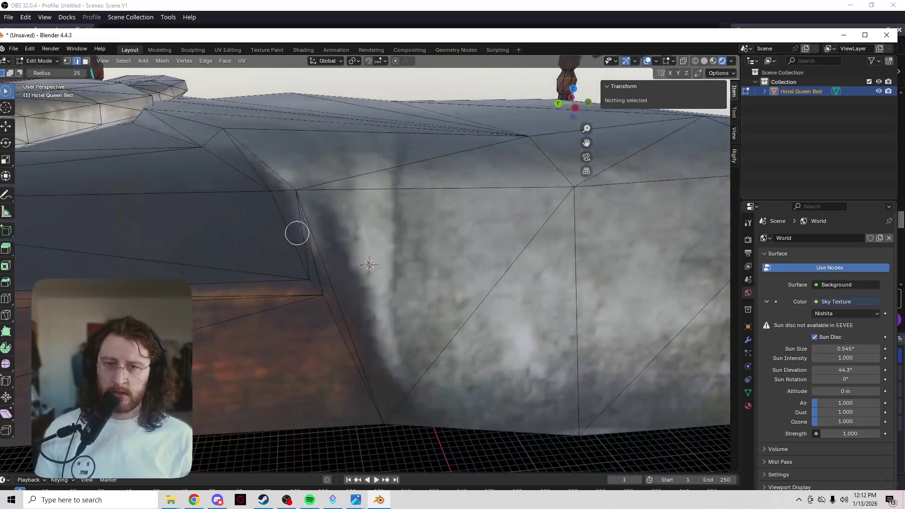
{"action": "mouse_move", "coordinate": [297, 234]}
{"action": "middle_mouse_down"}
{"action": "mouse_move", "coordinate": [319, 275]}
{"action": "mouse_move", "coordinate": [297, 301]}
{"action": "mouse_move", "coordinate": [333, 292]}
{"action": "mouse_move", "coordinate": [343, 262]}
{"action": "middle_mouse_up"}
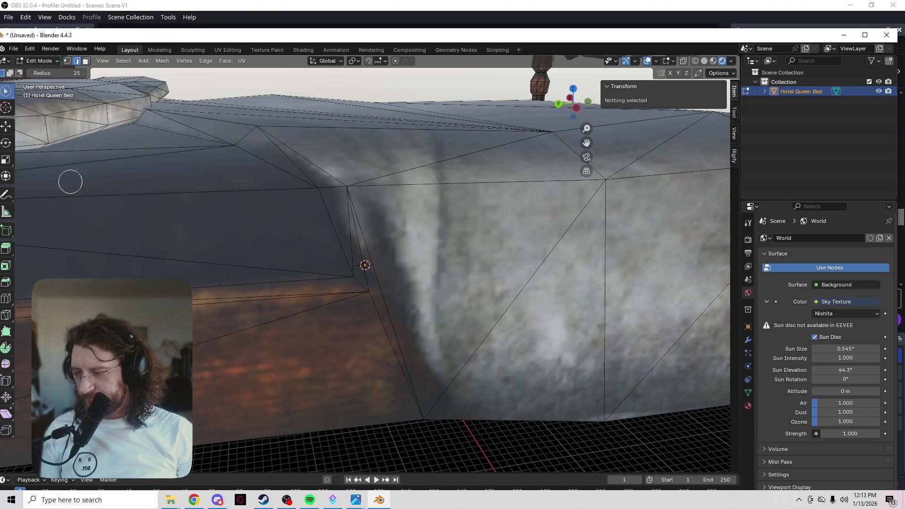
{"action": "middle_click_drag", "start_coordinate": [161, 297], "coordinate": [182, 300]}
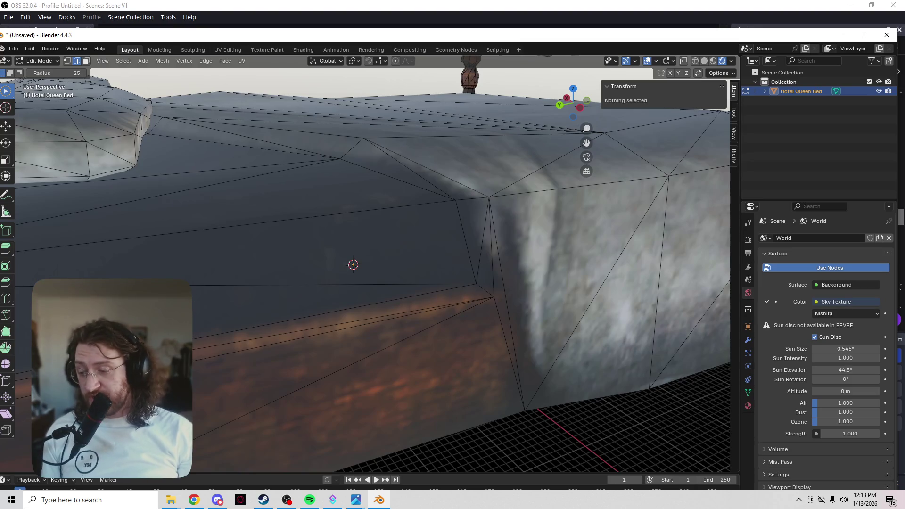
{"action": "mouse_move", "coordinate": [573, 152]}
{"action": "middle_mouse_down"}
{"action": "mouse_move", "coordinate": [591, 169]}
{"action": "mouse_move", "coordinate": [620, 168]}
{"action": "mouse_move", "coordinate": [610, 162]}
{"action": "mouse_move", "coordinate": [564, 256]}
{"action": "mouse_move", "coordinate": [430, 307]}
{"action": "mouse_move", "coordinate": [440, 291]}
{"action": "mouse_move", "coordinate": [427, 304]}
{"action": "mouse_move", "coordinate": [337, 275]}
{"action": "middle_mouse_up"}
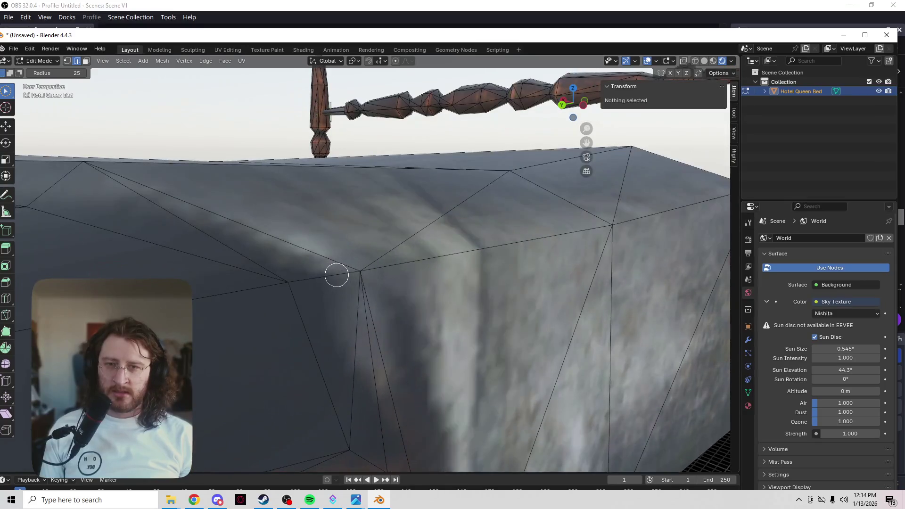
{"action": "scroll", "coordinate": [337, 275], "scroll_direction": "down", "scroll_amount": 6}
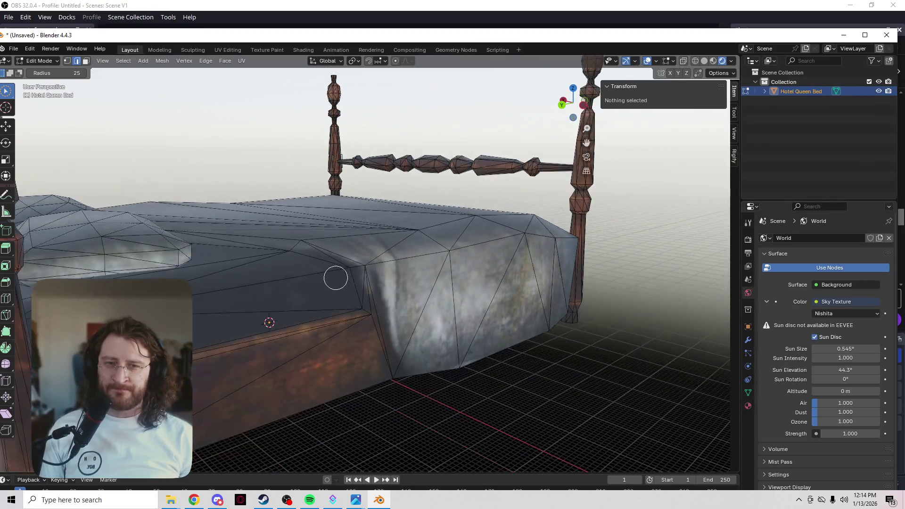
{"action": "key", "text": "z"}
{"action": "left_click", "coordinate": [366, 281]}
{"action": "scroll", "coordinate": [279, 309], "scroll_direction": "up", "scroll_amount": 2}
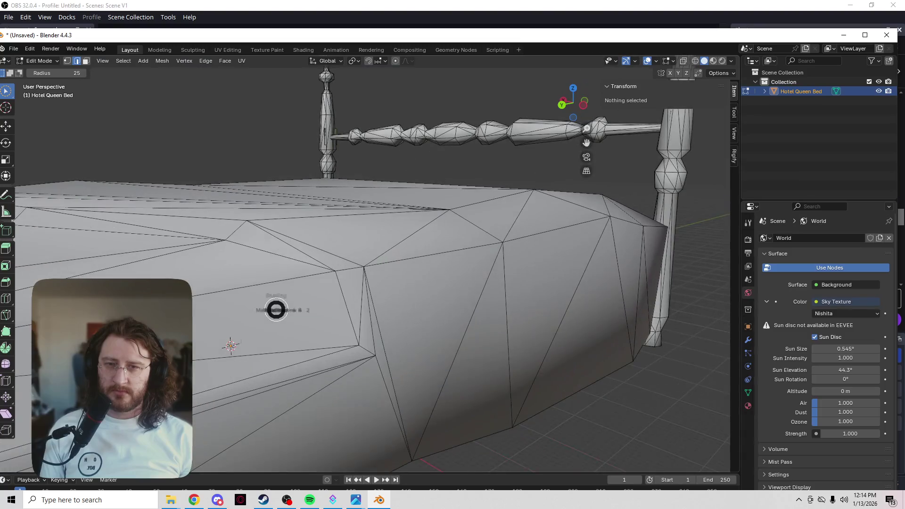
{"action": "key", "text": "z"}
{"action": "left_click", "coordinate": [291, 228]}
{"action": "mouse_move", "coordinate": [272, 276]}
{"action": "middle_mouse_down"}
{"action": "mouse_move", "coordinate": [354, 267]}
{"action": "mouse_move", "coordinate": [333, 289]}
{"action": "mouse_move", "coordinate": [351, 277]}
{"action": "mouse_move", "coordinate": [284, 299]}
{"action": "mouse_move", "coordinate": [289, 327]}
{"action": "mouse_move", "coordinate": [363, 279]}
{"action": "mouse_move", "coordinate": [357, 259]}
{"action": "mouse_move", "coordinate": [351, 264]}
{"action": "middle_mouse_up"}
{"action": "scroll", "coordinate": [297, 269], "scroll_direction": "up", "scroll_amount": 5}
{"action": "scroll", "coordinate": [297, 269], "scroll_direction": "down", "scroll_amount": 4}
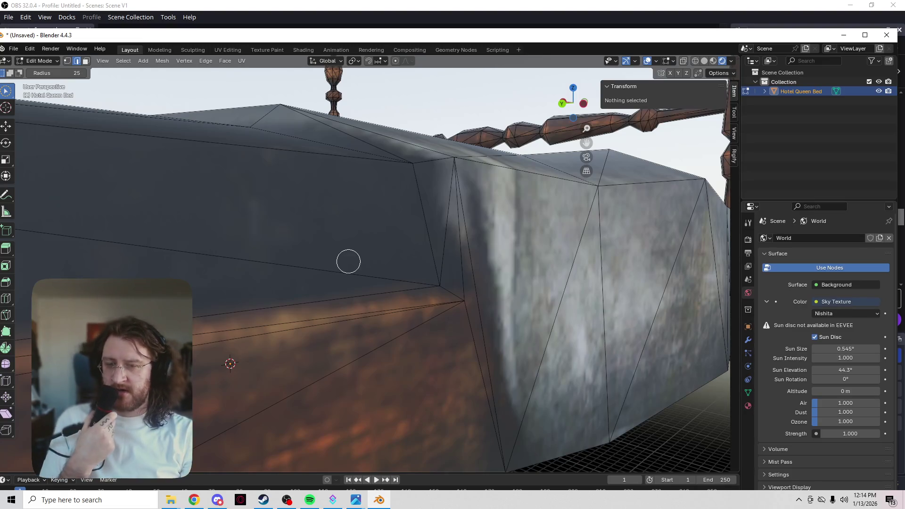
{"action": "mouse_move", "coordinate": [348, 262]}
{"action": "middle_mouse_down"}
{"action": "mouse_move", "coordinate": [459, 255]}
{"action": "mouse_move", "coordinate": [424, 270]}
{"action": "mouse_move", "coordinate": [390, 255]}
{"action": "mouse_move", "coordinate": [471, 255]}
{"action": "mouse_move", "coordinate": [346, 282]}
{"action": "mouse_move", "coordinate": [485, 313]}
{"action": "mouse_move", "coordinate": [466, 330]}
{"action": "mouse_move", "coordinate": [408, 343]}
{"action": "mouse_move", "coordinate": [434, 353]}
{"action": "mouse_move", "coordinate": [462, 354]}
{"action": "mouse_move", "coordinate": [604, 275]}
{"action": "mouse_move", "coordinate": [453, 275]}
{"action": "middle_mouse_up"}
{"action": "scroll", "coordinate": [453, 276], "scroll_direction": "up", "scroll_amount": 4}
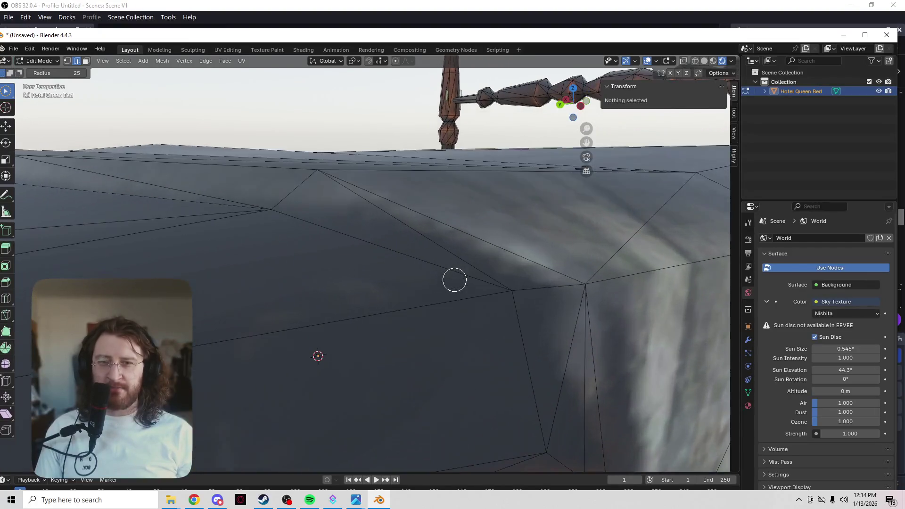
{"action": "scroll", "coordinate": [454, 282], "scroll_direction": "down", "scroll_amount": 3}
{"action": "scroll", "coordinate": [454, 283], "scroll_direction": "up", "scroll_amount": 3}
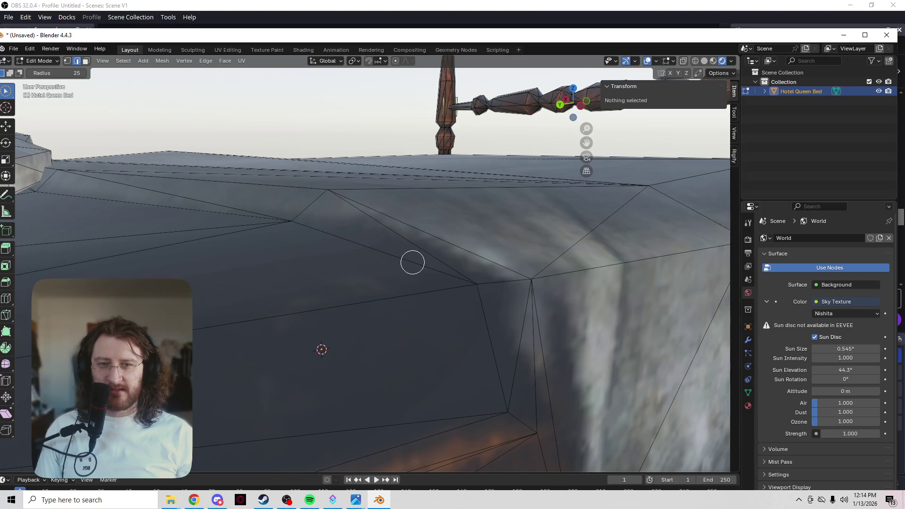
{"action": "scroll", "coordinate": [412, 262], "scroll_direction": "down", "scroll_amount": 2}
{"action": "mouse_move", "coordinate": [411, 262]}
{"action": "middle_mouse_down"}
{"action": "mouse_move", "coordinate": [352, 285]}
{"action": "mouse_move", "coordinate": [415, 281]}
{"action": "mouse_move", "coordinate": [402, 280]}
{"action": "middle_mouse_up"}
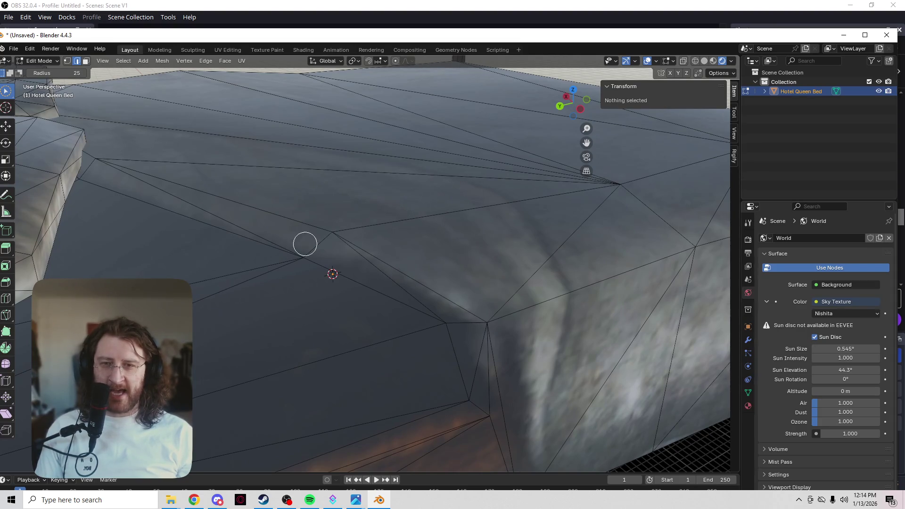
- Select a vertex on the mattress top and zoom in and out to inspect it
{"action": "left_click", "coordinate": [338, 231]}
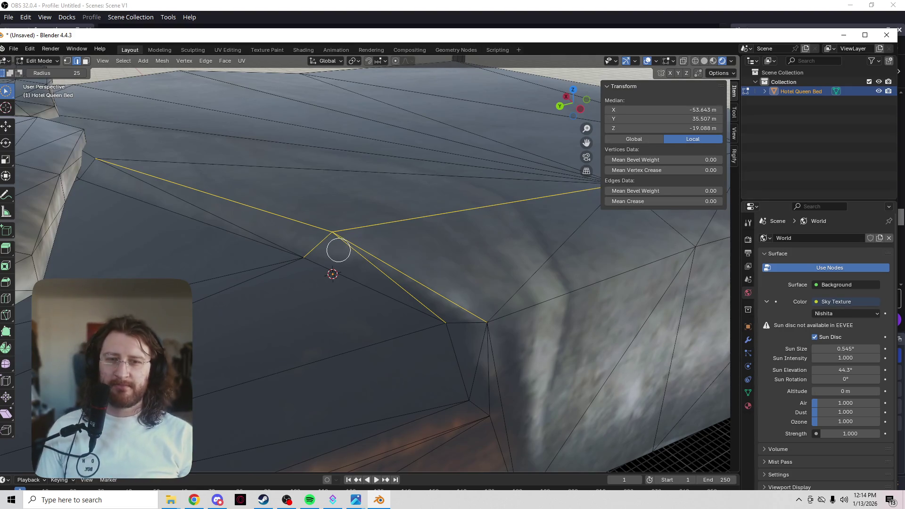
{"action": "scroll", "coordinate": [338, 250], "scroll_direction": "down", "scroll_amount": 2}
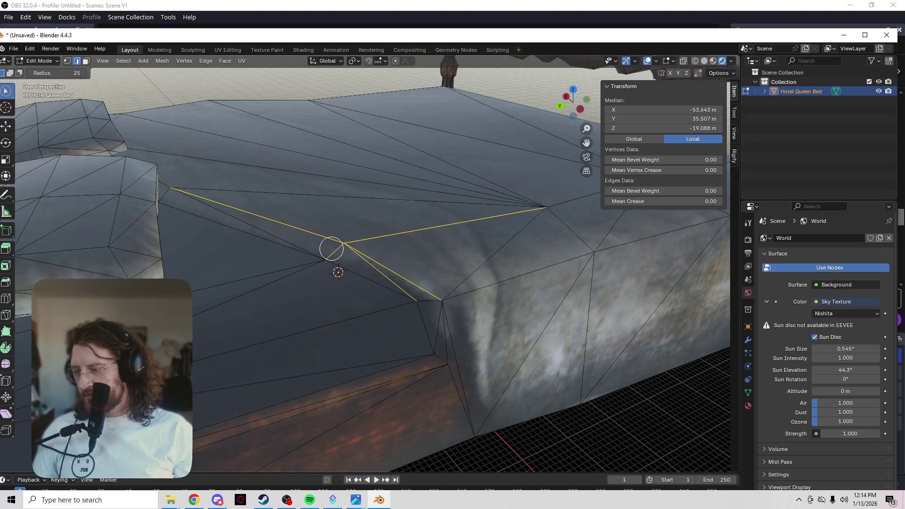
{"action": "scroll", "coordinate": [324, 225], "scroll_direction": "down", "scroll_amount": 5}
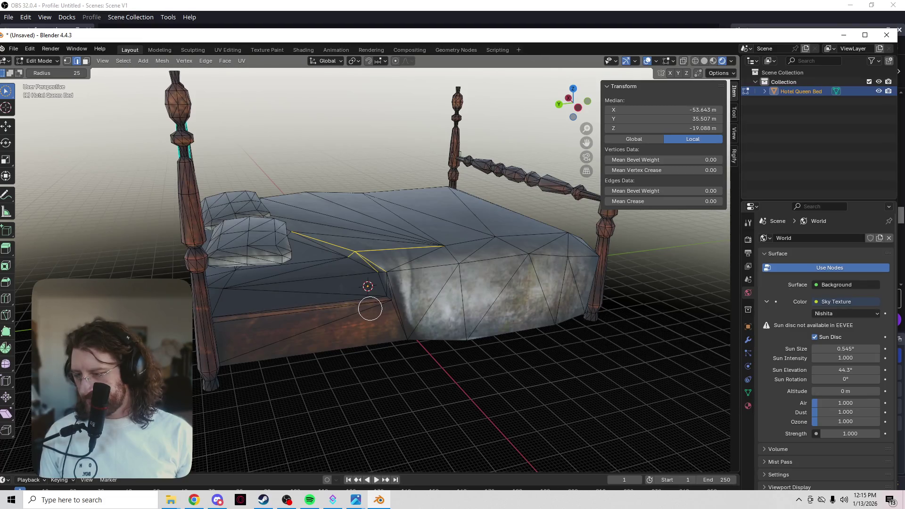
{"action": "scroll", "coordinate": [366, 309], "scroll_direction": "up", "scroll_amount": 8}
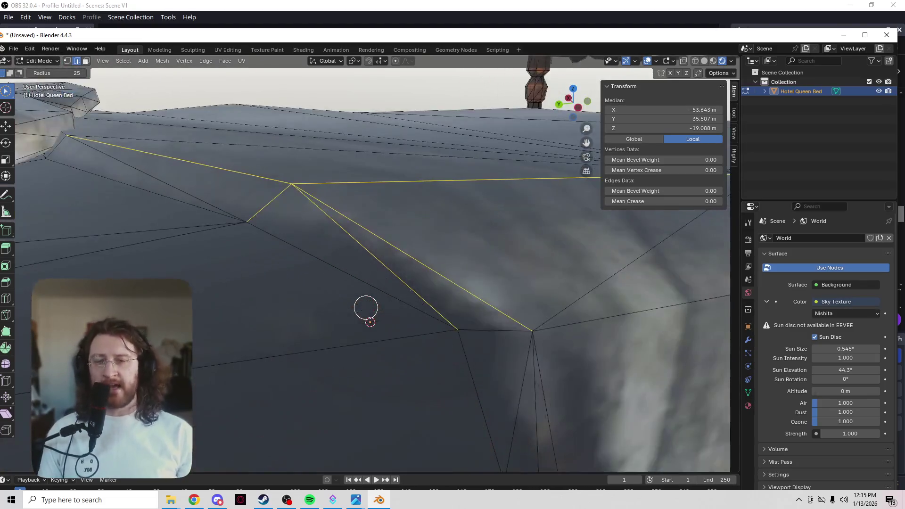
{"action": "scroll", "coordinate": [365, 309], "scroll_direction": "down", "scroll_amount": 6}
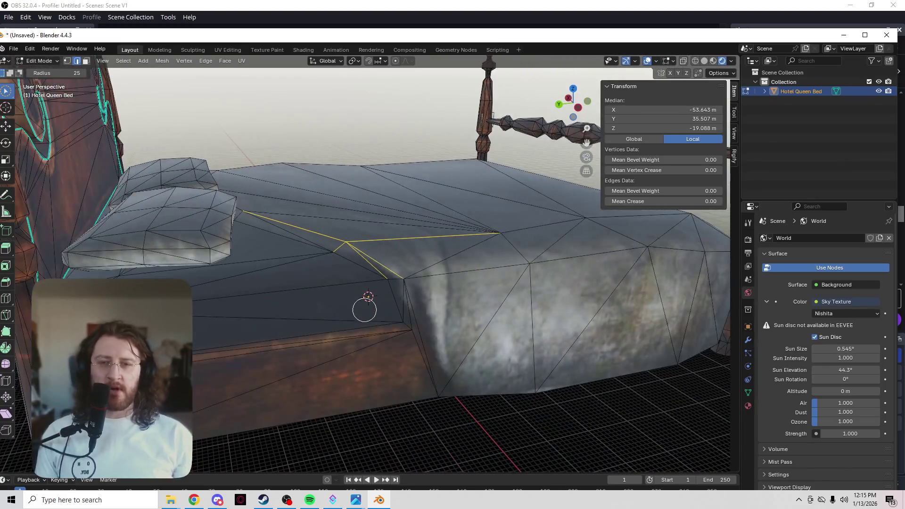
{"action": "scroll", "coordinate": [337, 296], "scroll_direction": "up", "scroll_amount": 5}
{"action": "scroll", "coordinate": [329, 297], "scroll_direction": "down", "scroll_amount": 8}
{"action": "scroll", "coordinate": [309, 295], "scroll_direction": "up", "scroll_amount": 4}
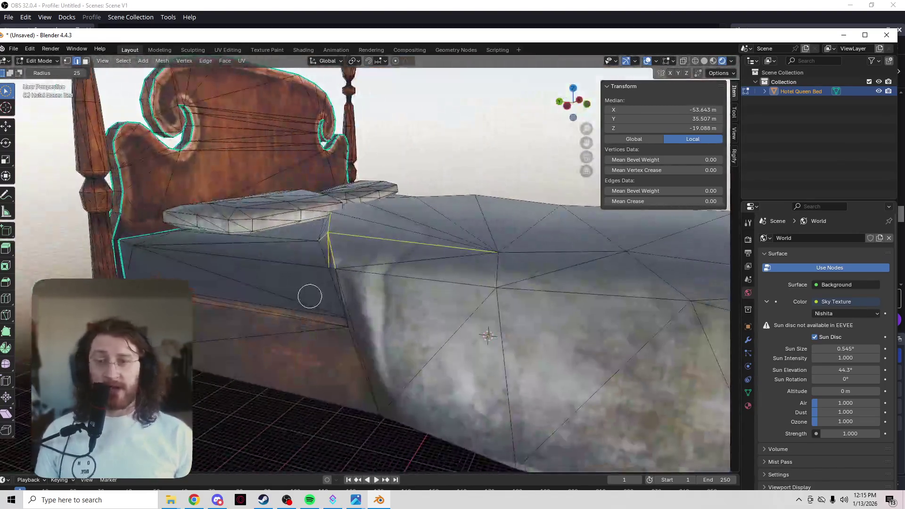
- Orbit to a low view of the mattress edge, then switch to the Hotel Queen Bed web page
{"action": "middle_click_drag", "start_coordinate": [331, 314], "coordinate": [347, 309]}
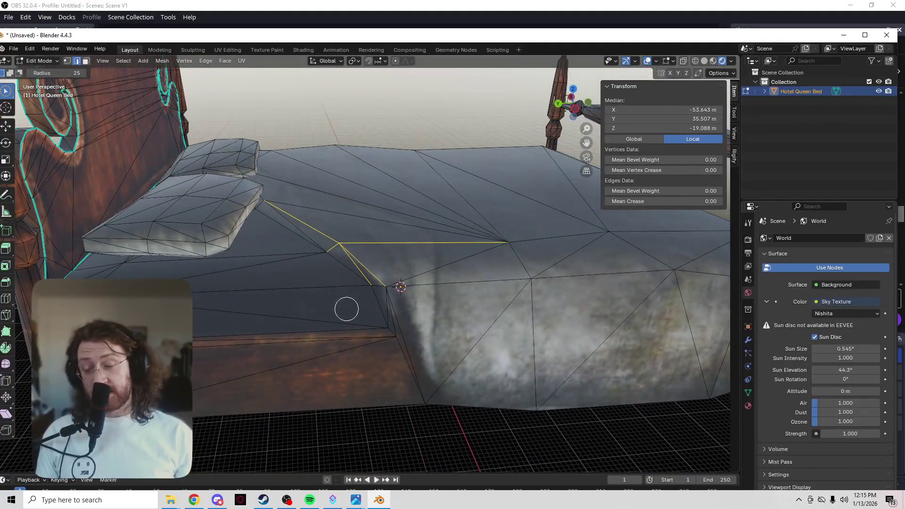
{"action": "mouse_move", "coordinate": [456, 277]}
{"action": "middle_mouse_down"}
{"action": "mouse_move", "coordinate": [402, 295]}
{"action": "mouse_move", "coordinate": [388, 323]}
{"action": "mouse_move", "coordinate": [264, 342]}
{"action": "mouse_move", "coordinate": [203, 311]}
{"action": "mouse_move", "coordinate": [388, 344]}
{"action": "mouse_move", "coordinate": [443, 375]}
{"action": "mouse_move", "coordinate": [414, 346]}
{"action": "mouse_move", "coordinate": [448, 384]}
{"action": "mouse_move", "coordinate": [471, 384]}
{"action": "mouse_move", "coordinate": [313, 331]}
{"action": "mouse_move", "coordinate": [201, 363]}
{"action": "mouse_move", "coordinate": [522, 222]}
{"action": "middle_mouse_up"}
{"action": "scroll", "coordinate": [521, 222], "scroll_direction": "up", "scroll_amount": 4}
{"action": "scroll", "coordinate": [408, 272], "scroll_direction": "up", "scroll_amount": 2}
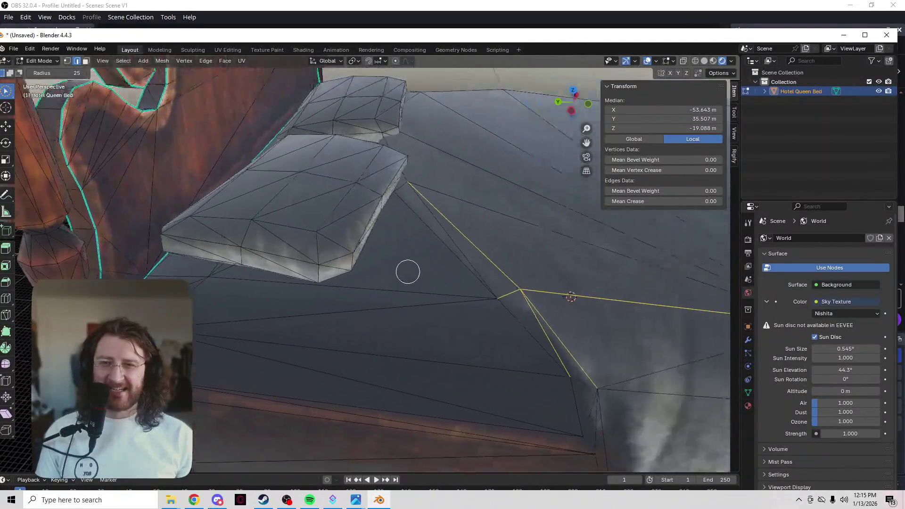
{"action": "key", "text": "alt+Tab"}
{"action": "scroll", "coordinate": [61, 127], "scroll_direction": "up", "scroll_amount": 10}
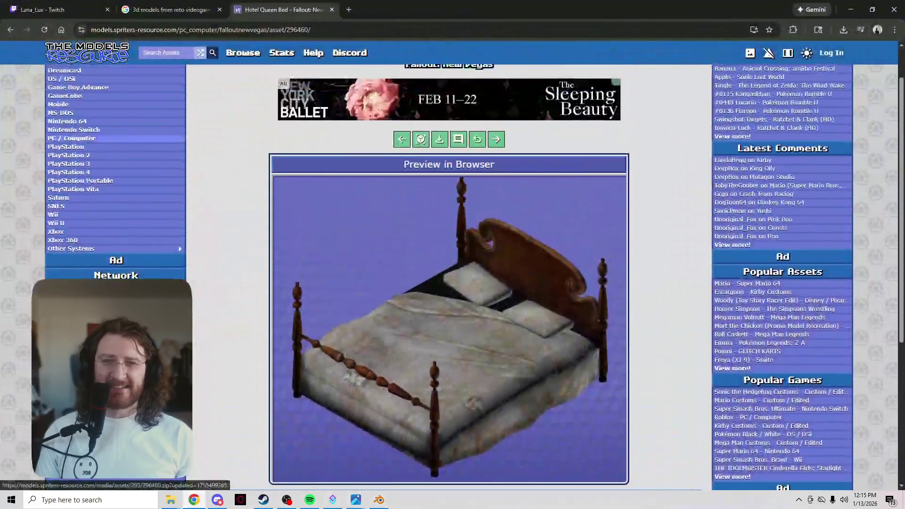
- Open the Nintendogs + Cats Miniature Dog Bed from the bed results and enlarge its 3D preview
{"action": "left_click", "coordinate": [10, 30]}
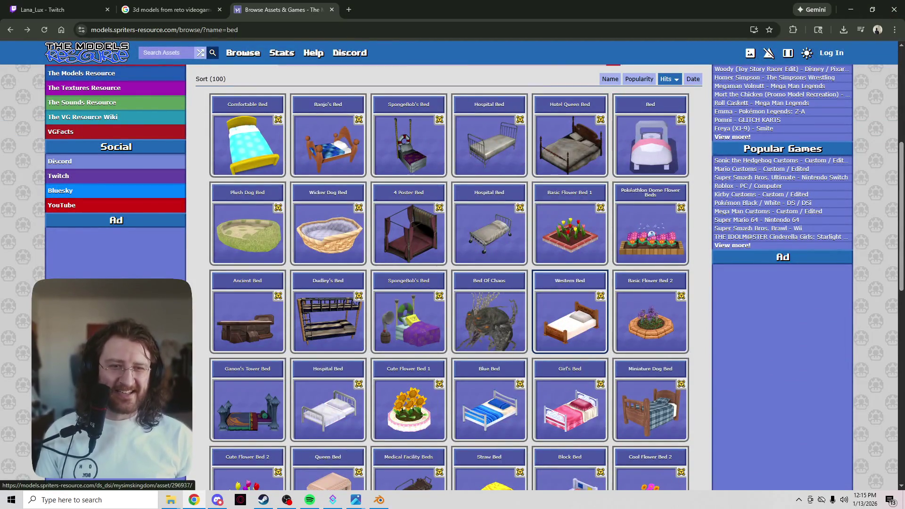
{"action": "scroll", "coordinate": [569, 330], "scroll_direction": "down", "scroll_amount": 3}
{"action": "left_click", "coordinate": [650, 264]}
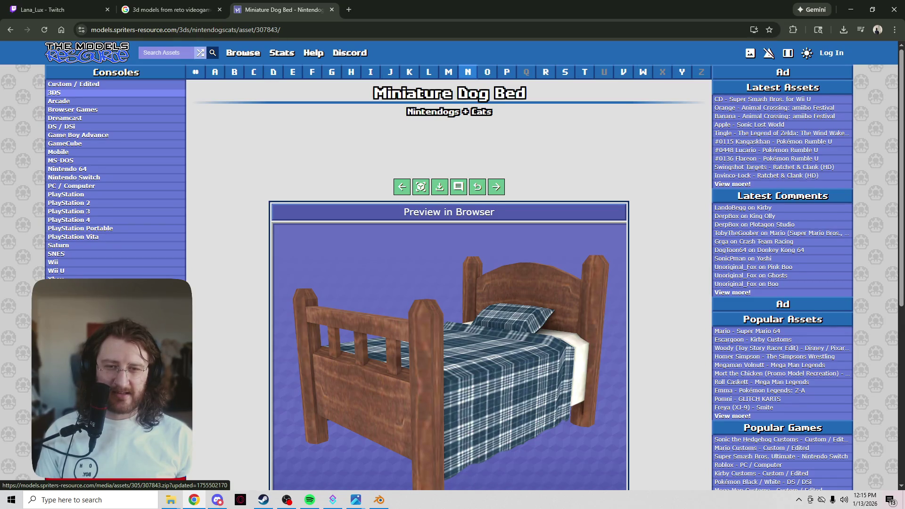
{"action": "scroll", "coordinate": [449, 283], "scroll_direction": "down", "scroll_amount": 1}
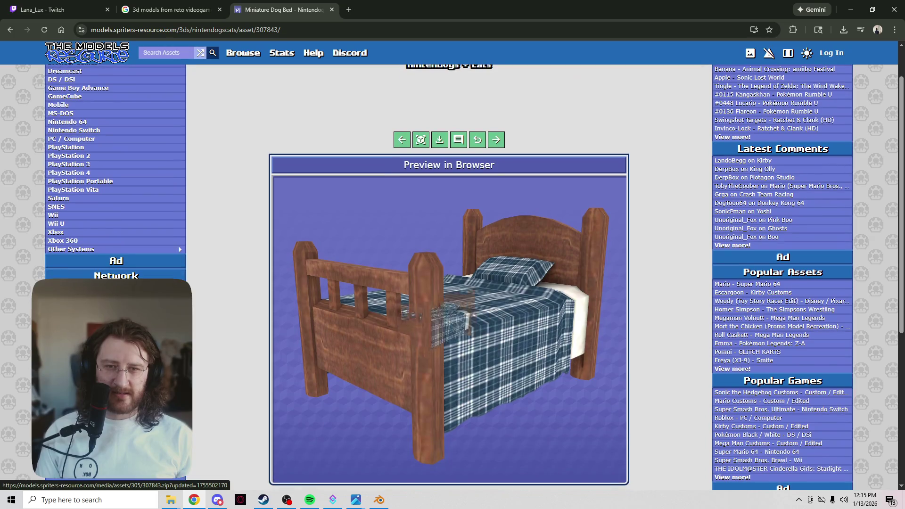
{"action": "left_click", "coordinate": [420, 139]}
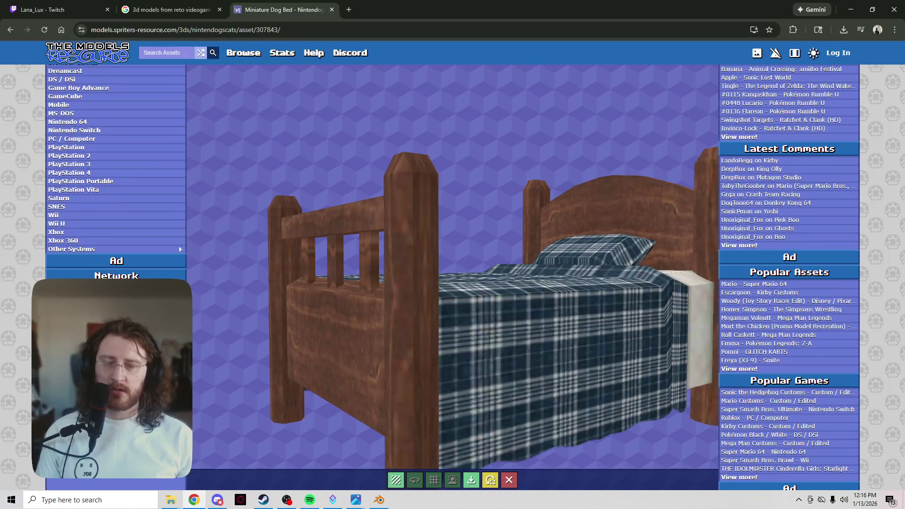
- Open Ganon's Tower Bed from the bed results and save its model ZIP
{"action": "left_click", "coordinate": [10, 29]}
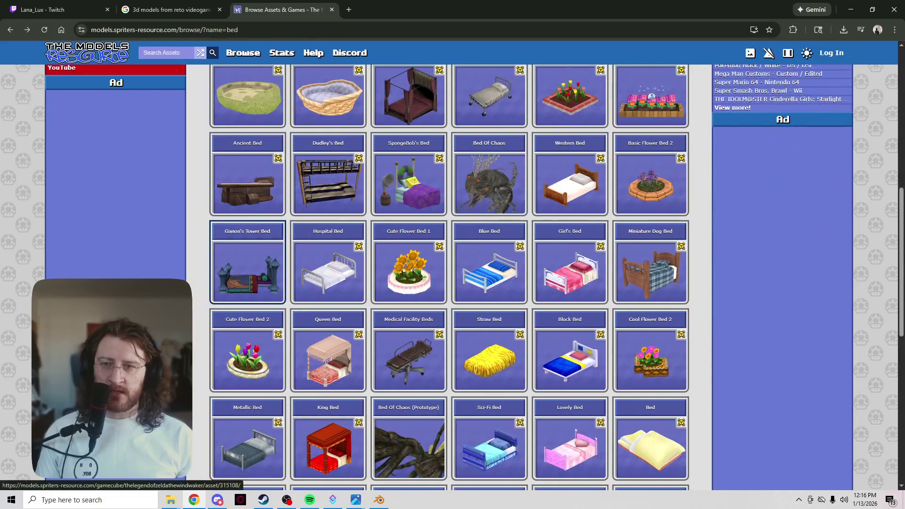
{"action": "left_click", "coordinate": [278, 271]}
{"action": "left_click", "coordinate": [278, 271]}
{"action": "key", "text": "Return"}
{"action": "scroll", "coordinate": [278, 271], "scroll_direction": "down", "scroll_amount": 4}
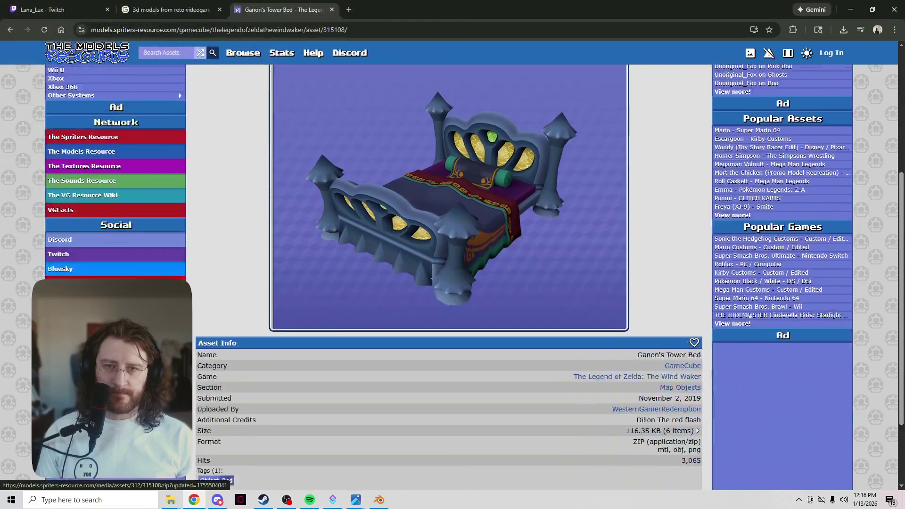
{"action": "left_click", "coordinate": [278, 271]}
{"action": "key", "text": "Return"}
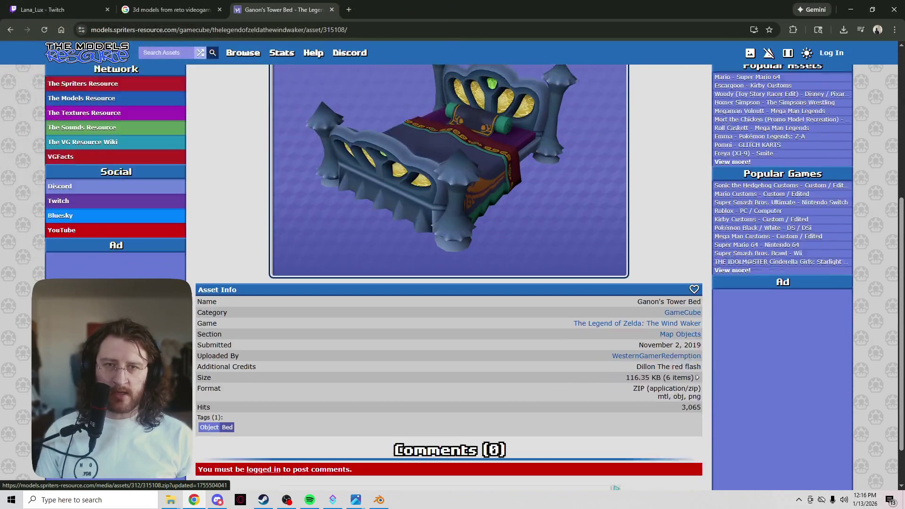
{"action": "scroll", "coordinate": [278, 271], "scroll_direction": "up", "scroll_amount": 5}
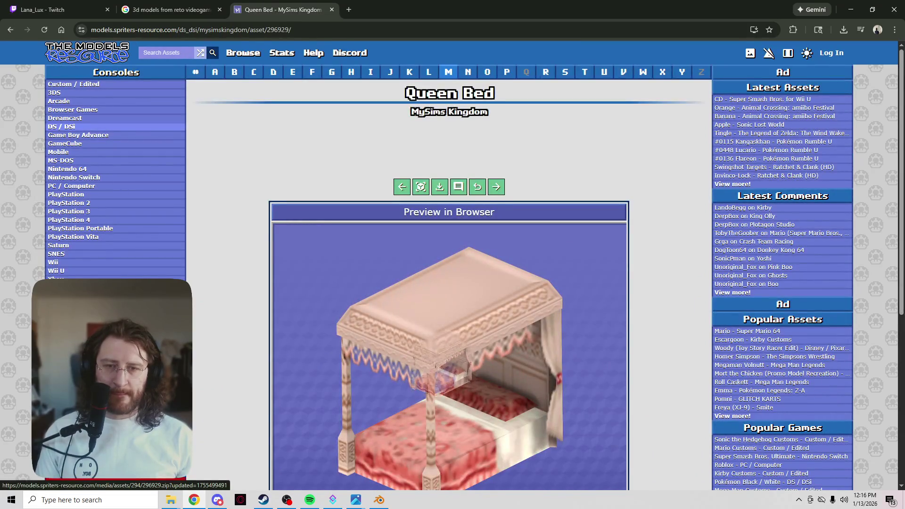
- Preview the Queen Bed enlarged, then open the Bed Of Chaos (Prototype) asset page
{"action": "left_click", "coordinate": [421, 186]}
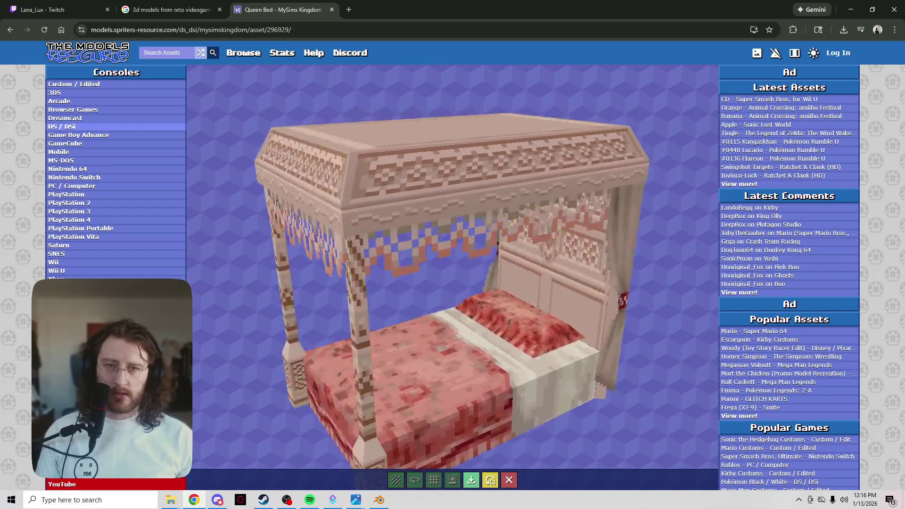
{"action": "key", "text": "ctrl+1"}
{"action": "key", "text": "ctrl+3"}
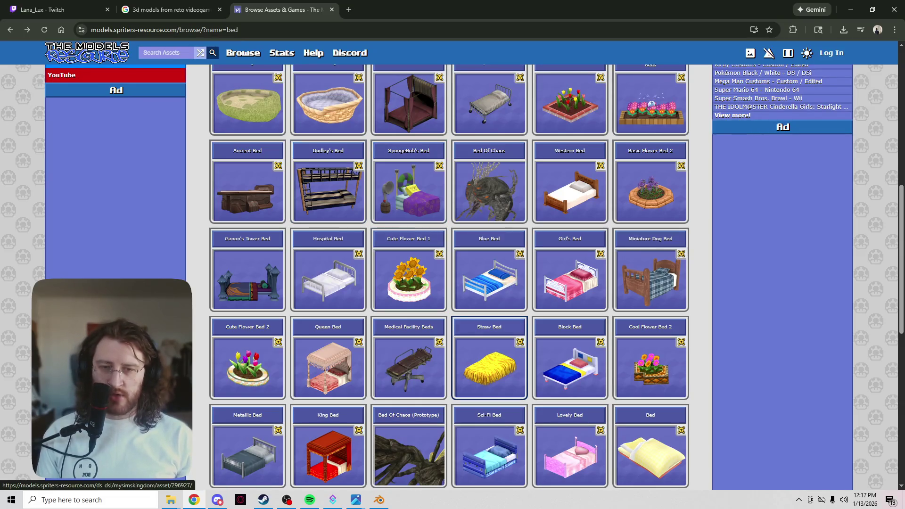
{"action": "scroll", "coordinate": [409, 358], "scroll_direction": "down", "scroll_amount": 2}
{"action": "left_click", "coordinate": [408, 358]}
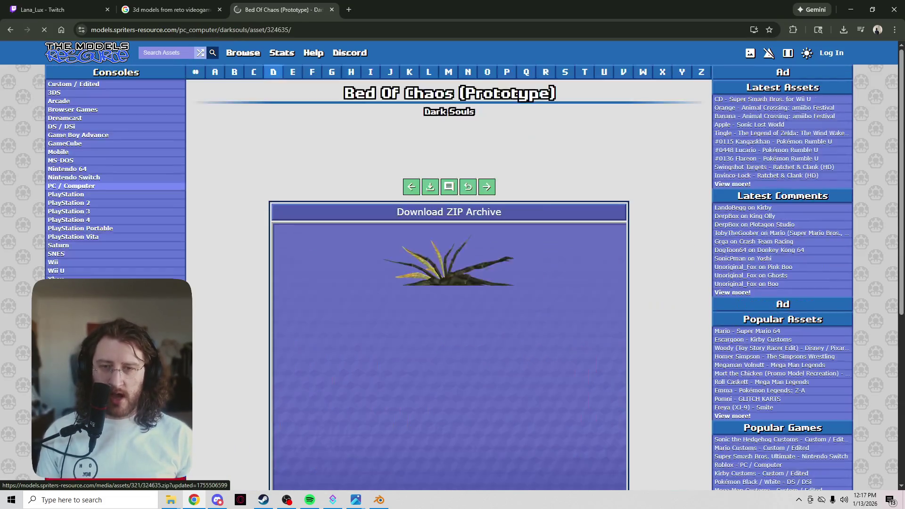
- Save the Bed Of Chaos ZIP, then open Link's Awakening Bed and rotate its preview
{"action": "left_click", "coordinate": [424, 212]}
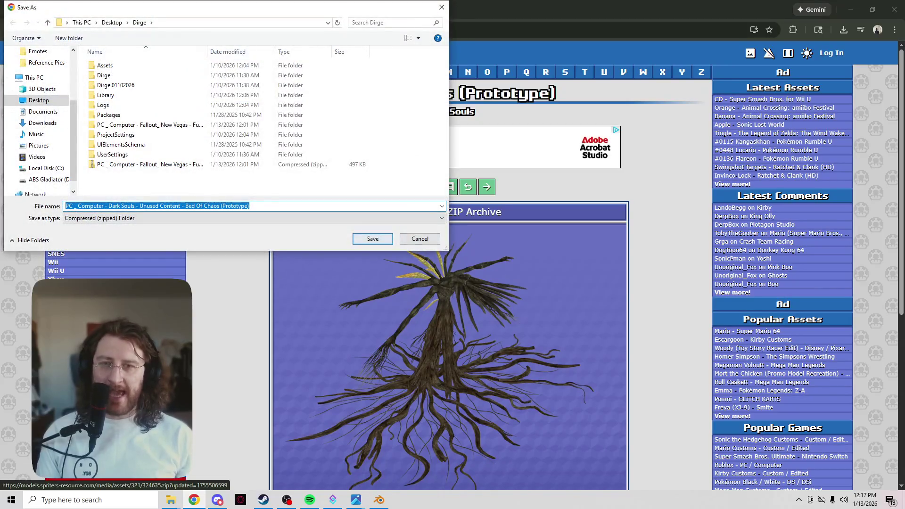
{"action": "left_click", "coordinate": [372, 238]}
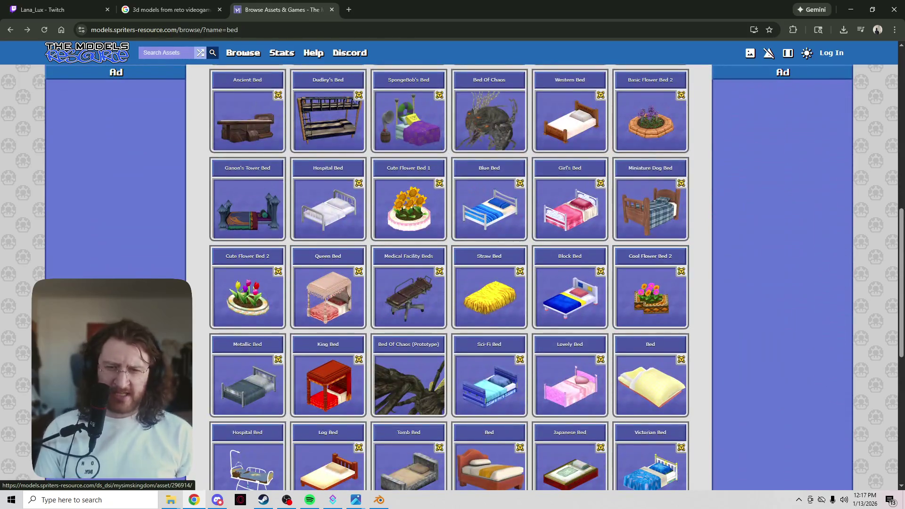
{"action": "scroll", "coordinate": [448, 278], "scroll_direction": "down", "scroll_amount": 3}
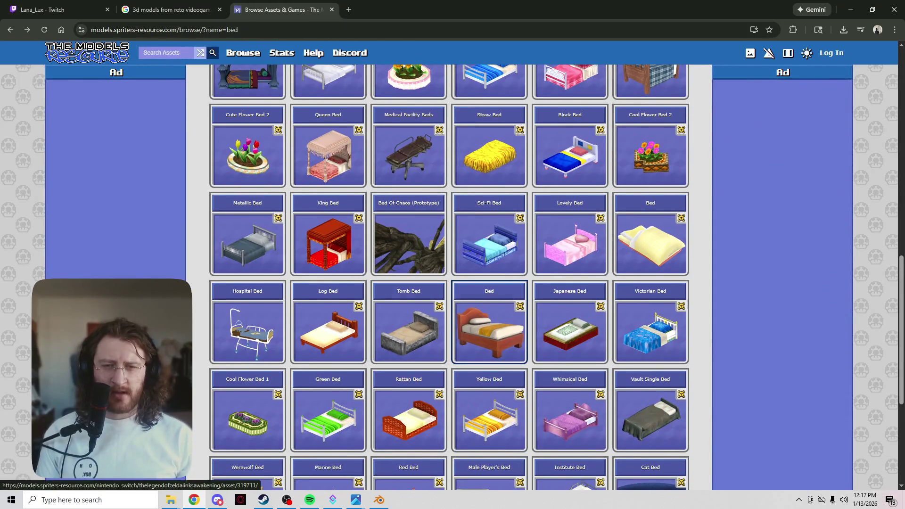
{"action": "left_click", "coordinate": [489, 330]}
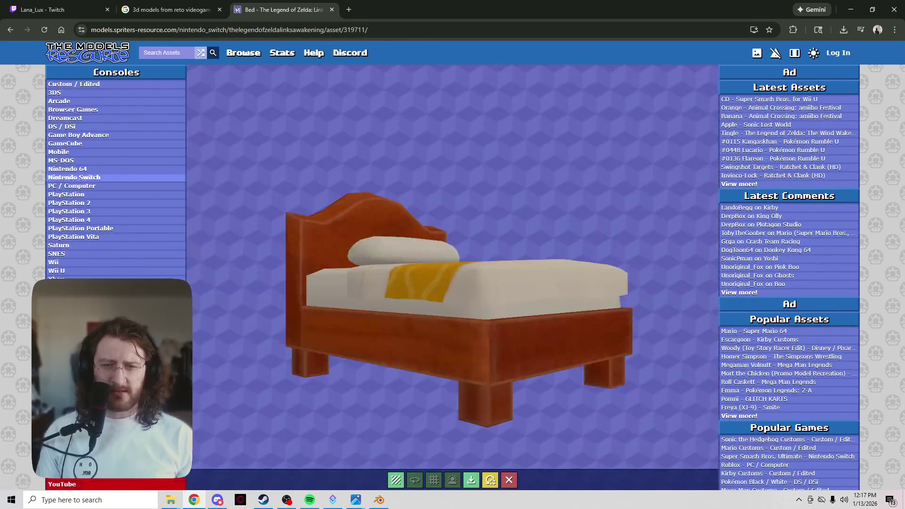
{"action": "mouse_move", "coordinate": [486, 338]}
{"action": "left_mouse_down"}
{"action": "mouse_move", "coordinate": [354, 337]}
{"action": "mouse_move", "coordinate": [471, 306]}
{"action": "mouse_move", "coordinate": [613, 363]}
{"action": "left_mouse_up"}
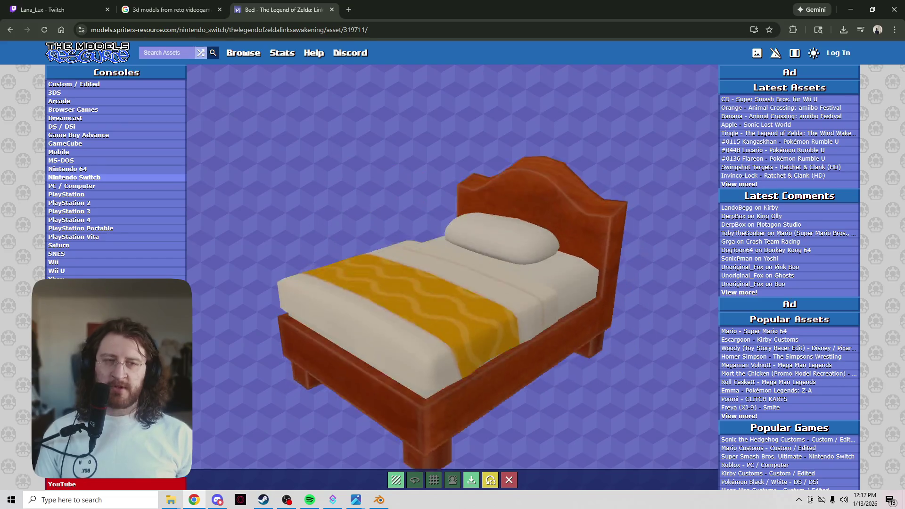
- Look at the Japanese Bed page, then open Fallout: New Vegas's Vault Single Bed Dirty asset
{"action": "left_click", "coordinate": [10, 29]}
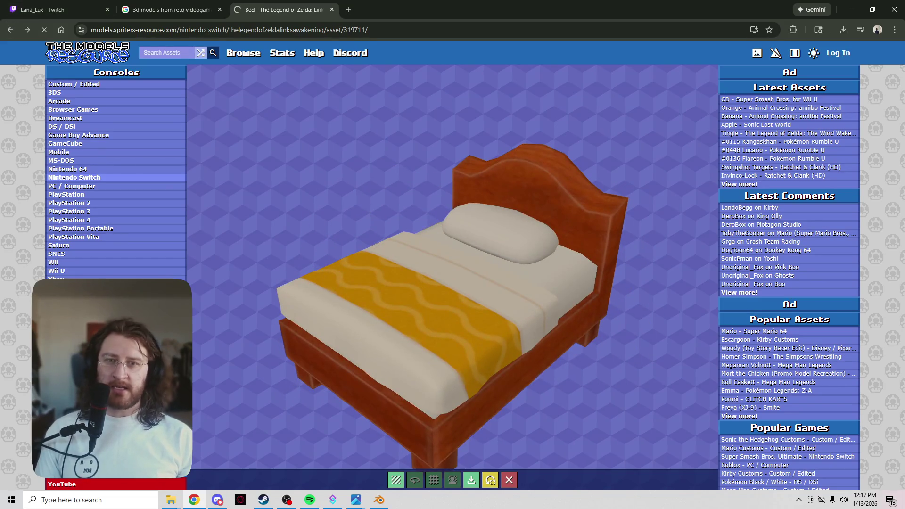
{"action": "scroll", "coordinate": [569, 226], "scroll_direction": "down", "scroll_amount": 10}
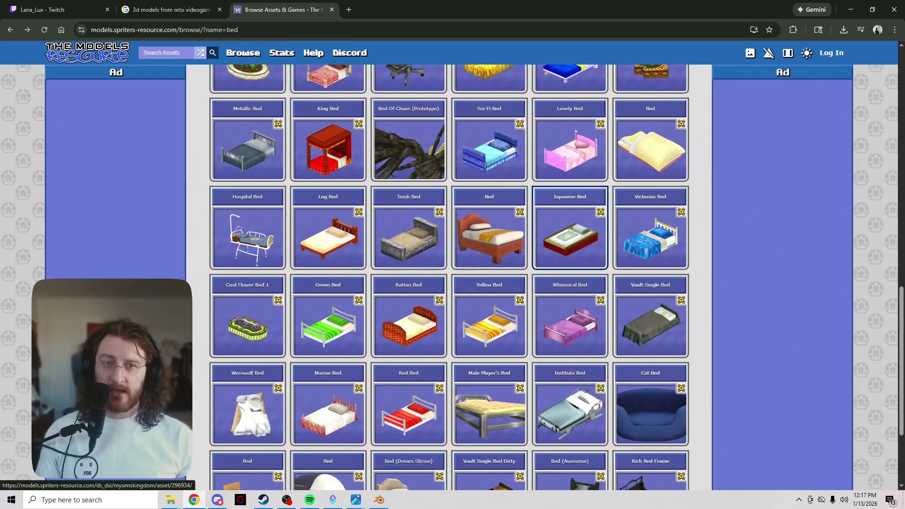
{"action": "left_click", "coordinate": [570, 226]}
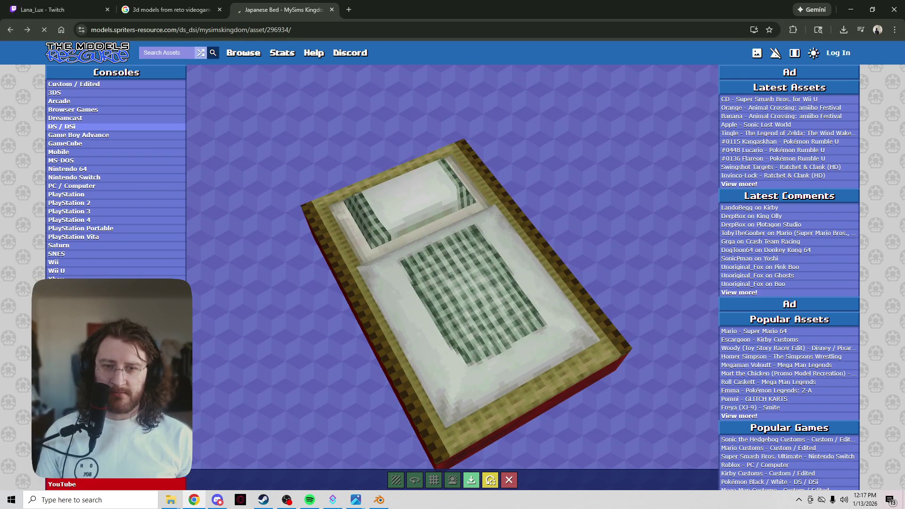
{"action": "key", "text": "alt+Left"}
{"action": "scroll", "coordinate": [489, 392], "scroll_direction": "down", "scroll_amount": 1}
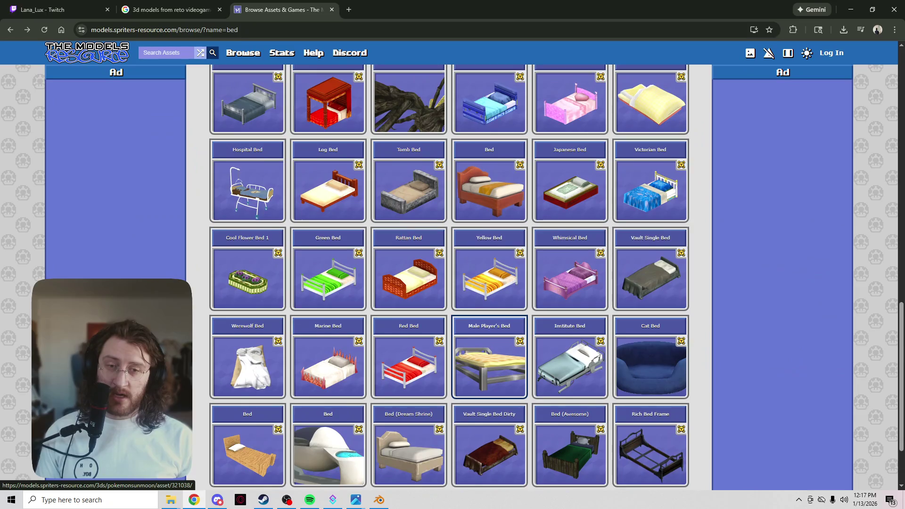
{"action": "scroll", "coordinate": [518, 377], "scroll_direction": "down", "scroll_amount": 2}
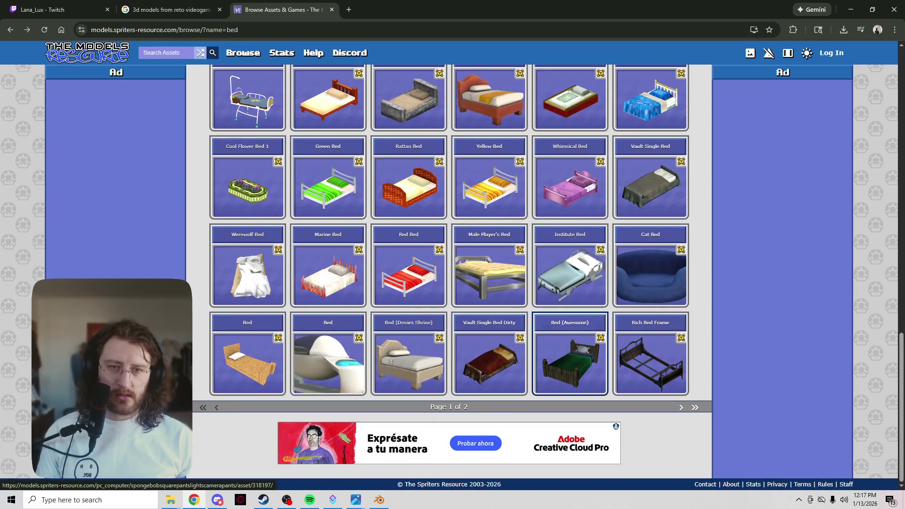
{"action": "left_click", "coordinate": [490, 363]}
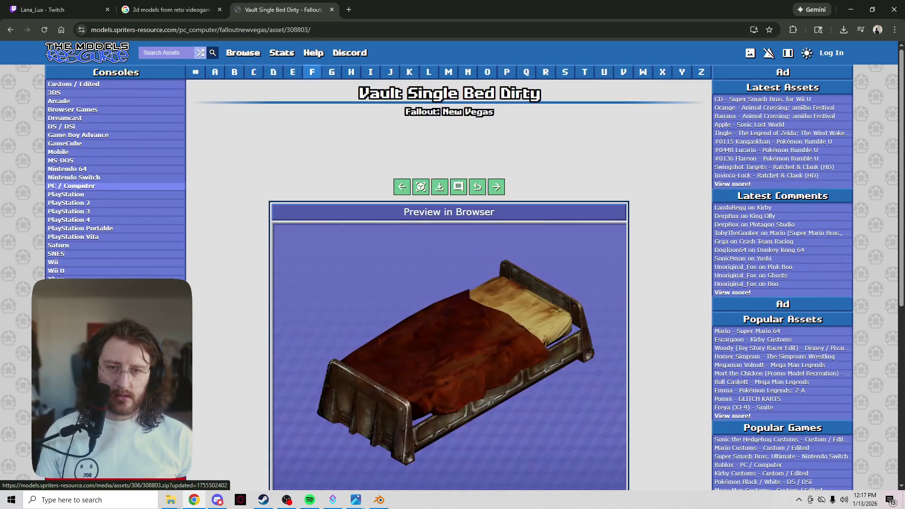
- Enlarge the Vault Single Bed Dirty preview, zoom in on it, then return to Blender
{"action": "left_click", "coordinate": [421, 187]}
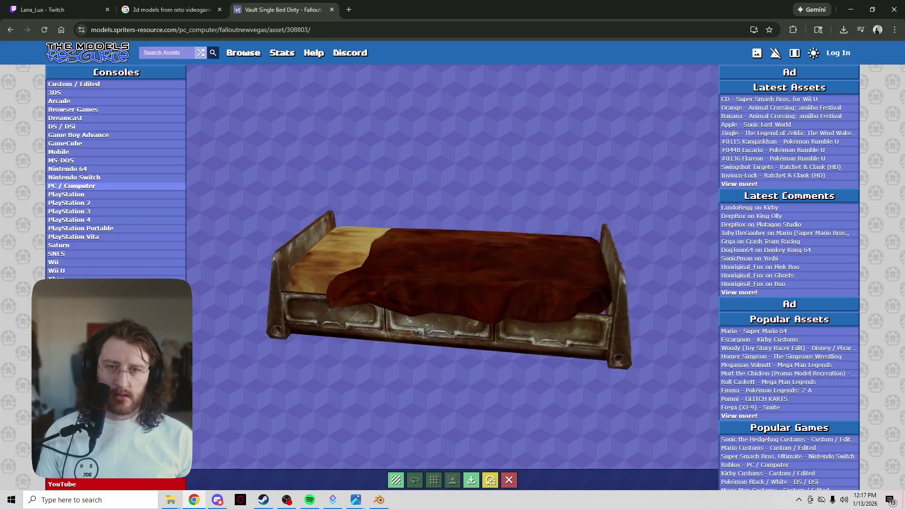
{"action": "scroll", "coordinate": [453, 266], "scroll_direction": "up", "scroll_amount": 5}
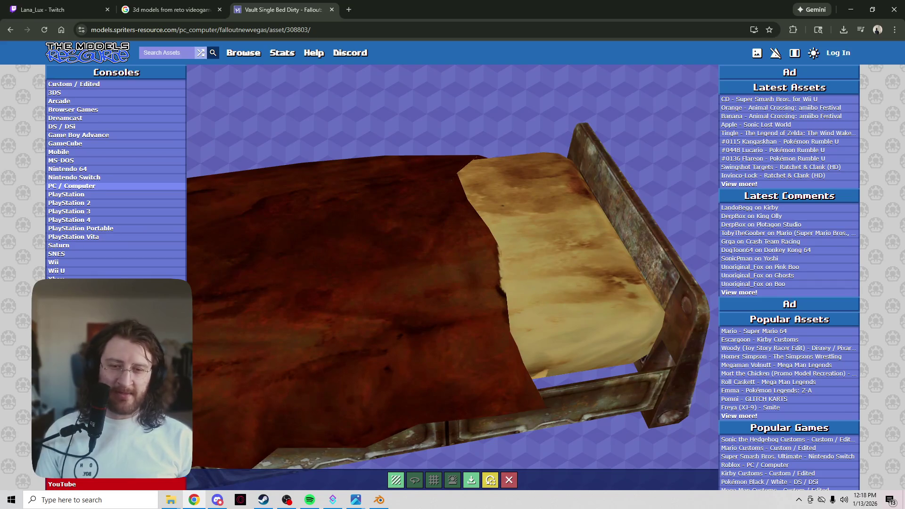
{"action": "left_click", "coordinate": [380, 500]}
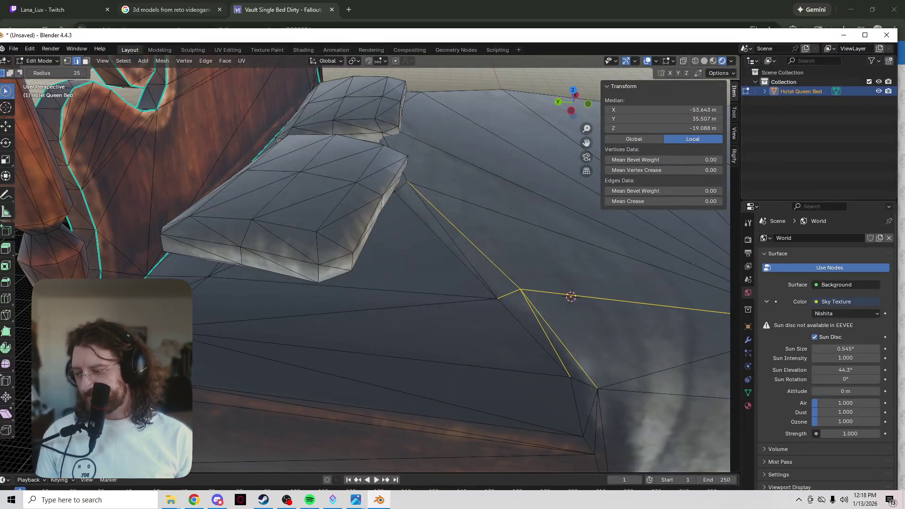
- Orbit and zoom around the Hotel Queen Bed to see the mattress from below and the side
{"action": "scroll", "coordinate": [429, 222], "scroll_direction": "down", "scroll_amount": 6}
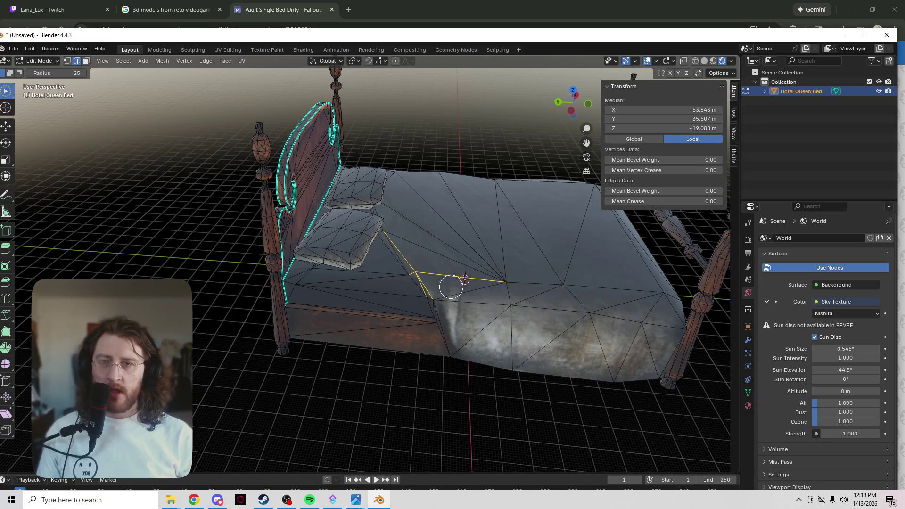
{"action": "scroll", "coordinate": [557, 245], "scroll_direction": "up", "scroll_amount": 5}
{"action": "mouse_move", "coordinate": [558, 277]}
{"action": "middle_mouse_down"}
{"action": "mouse_move", "coordinate": [434, 259]}
{"action": "mouse_move", "coordinate": [321, 214]}
{"action": "mouse_move", "coordinate": [369, 184]}
{"action": "mouse_move", "coordinate": [379, 263]}
{"action": "middle_mouse_up"}
{"action": "scroll", "coordinate": [372, 183], "scroll_direction": "down", "scroll_amount": 5}
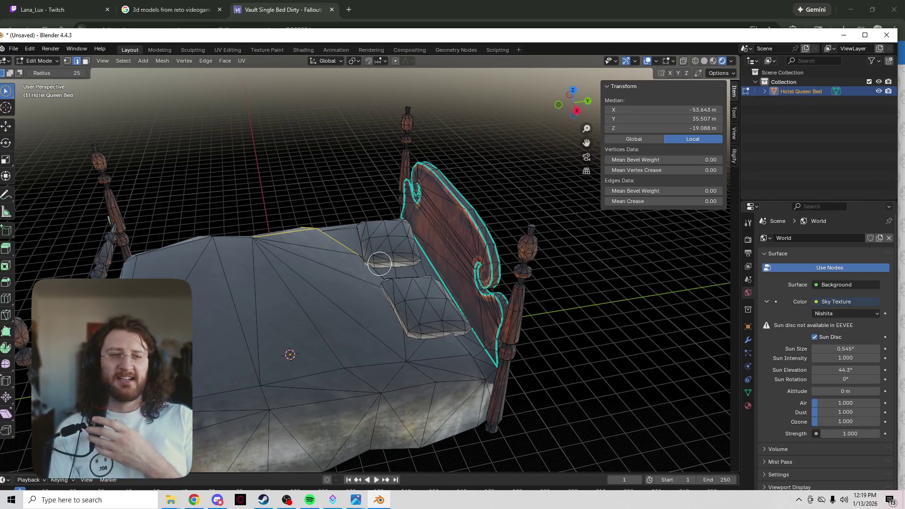
{"action": "mouse_move", "coordinate": [269, 343]}
{"action": "middle_mouse_down"}
{"action": "mouse_move", "coordinate": [330, 335]}
{"action": "mouse_move", "coordinate": [464, 340]}
{"action": "mouse_move", "coordinate": [527, 317]}
{"action": "mouse_move", "coordinate": [380, 347]}
{"action": "middle_mouse_up"}
{"action": "scroll", "coordinate": [527, 317], "scroll_direction": "up", "scroll_amount": 3}
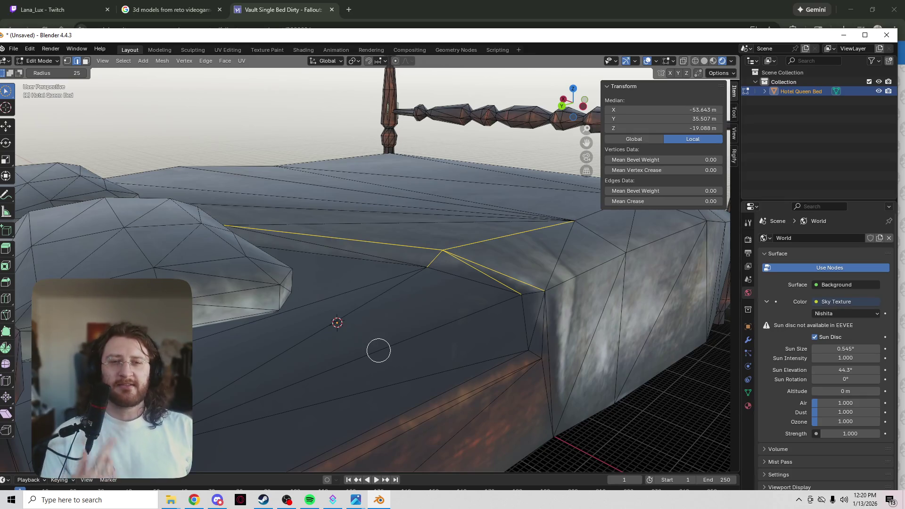
{"action": "mouse_move", "coordinate": [532, 206]}
{"action": "middle_mouse_down"}
{"action": "mouse_move", "coordinate": [455, 253]}
{"action": "mouse_move", "coordinate": [338, 232]}
{"action": "mouse_move", "coordinate": [501, 245]}
{"action": "mouse_move", "coordinate": [517, 230]}
{"action": "mouse_move", "coordinate": [360, 253]}
{"action": "mouse_move", "coordinate": [89, 225]}
{"action": "mouse_move", "coordinate": [559, 252]}
{"action": "mouse_move", "coordinate": [606, 273]}
{"action": "mouse_move", "coordinate": [57, 184]}
{"action": "mouse_move", "coordinate": [19, 236]}
{"action": "middle_mouse_up"}
{"action": "scroll", "coordinate": [511, 234], "scroll_direction": "up", "scroll_amount": 3}
{"action": "scroll", "coordinate": [511, 234], "scroll_direction": "down", "scroll_amount": 4}
{"action": "scroll", "coordinate": [511, 234], "scroll_direction": "up", "scroll_amount": 1}
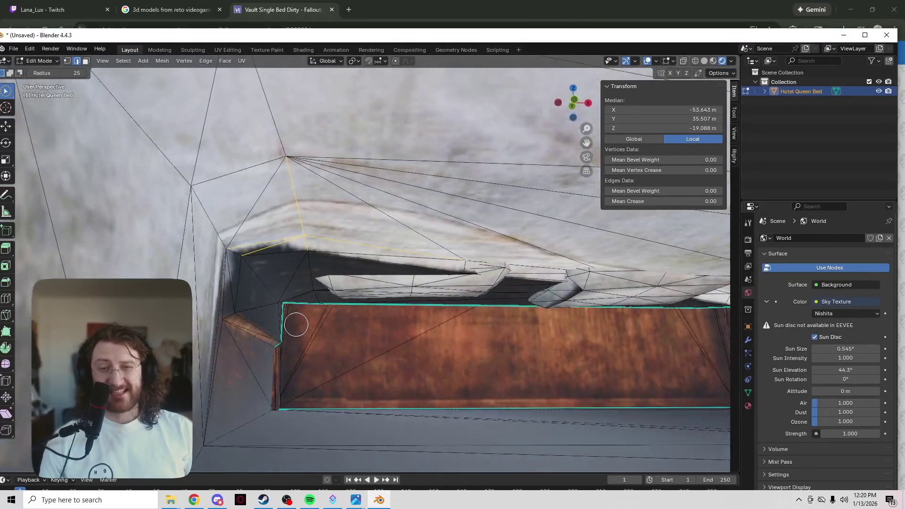
{"action": "middle_click_drag", "start_coordinate": [296, 325], "coordinate": [302, 327]}
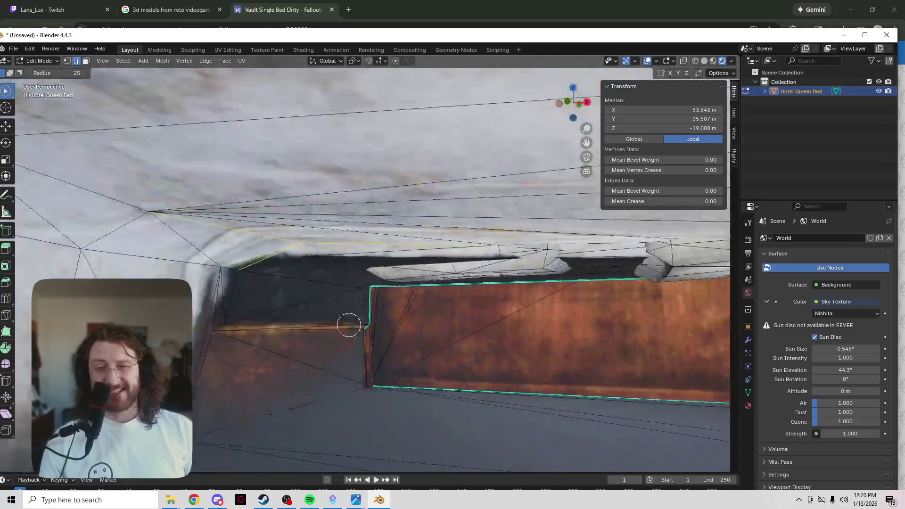
{"action": "scroll", "coordinate": [295, 316], "scroll_direction": "down", "scroll_amount": 5}
{"action": "scroll", "coordinate": [303, 307], "scroll_direction": "up", "scroll_amount": 7}
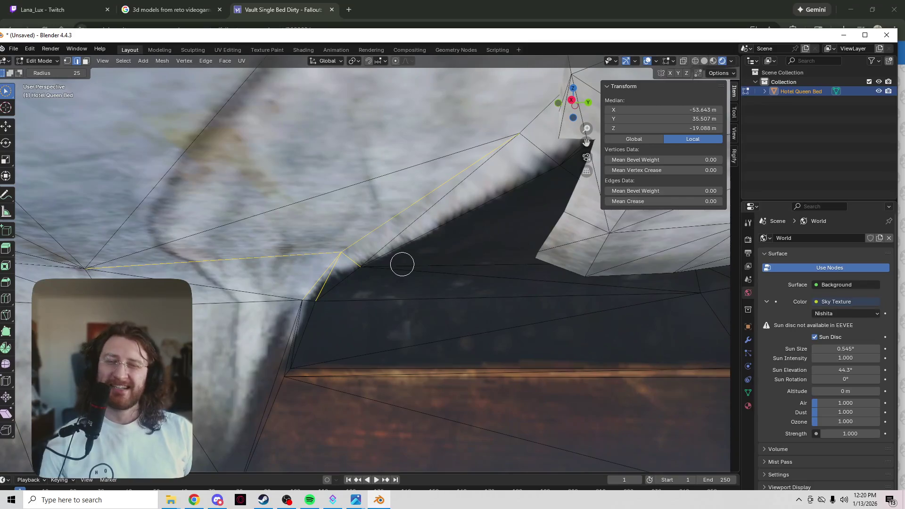
{"action": "middle_click_drag", "start_coordinate": [402, 265], "coordinate": [401, 274]}
{"action": "scroll", "coordinate": [342, 254], "scroll_direction": "down", "scroll_amount": 5}
{"action": "scroll", "coordinate": [341, 254], "scroll_direction": "up", "scroll_amount": 7}
{"action": "mouse_move", "coordinate": [341, 255]}
{"action": "middle_mouse_down"}
{"action": "mouse_move", "coordinate": [367, 258]}
{"action": "mouse_move", "coordinate": [360, 246]}
{"action": "middle_mouse_up"}
{"action": "scroll", "coordinate": [414, 261], "scroll_direction": "down", "scroll_amount": 5}
{"action": "scroll", "coordinate": [366, 235], "scroll_direction": "up", "scroll_amount": 6}
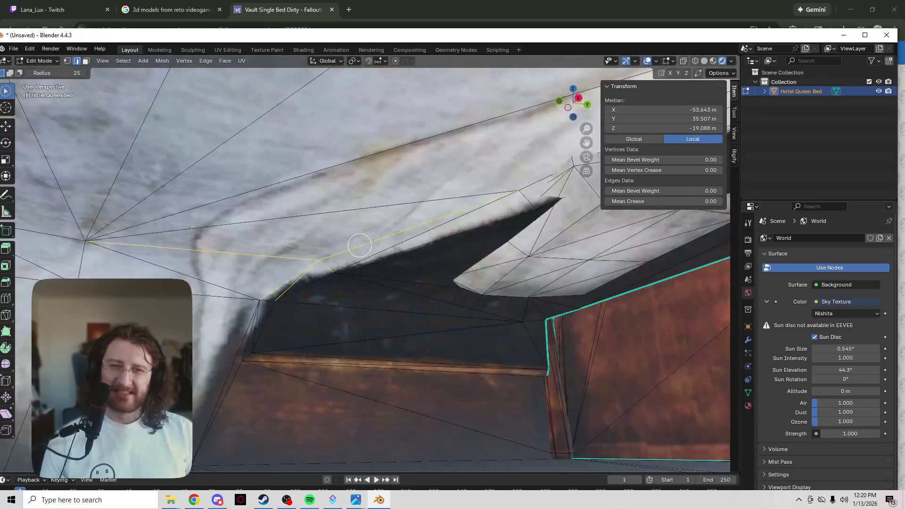
{"action": "middle_click_drag", "start_coordinate": [395, 271], "coordinate": [251, 312], "text": "shift"}
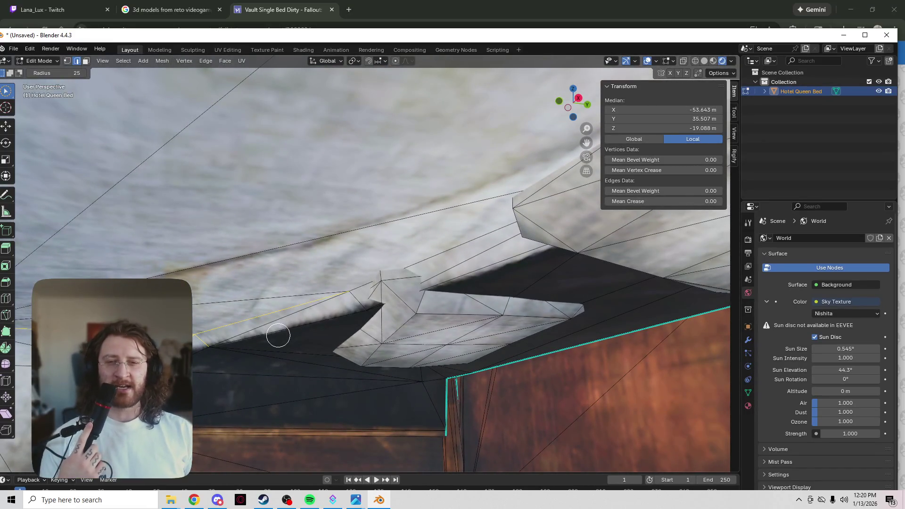
{"action": "scroll", "coordinate": [289, 333], "scroll_direction": "up", "scroll_amount": 4}
{"action": "scroll", "coordinate": [289, 333], "scroll_direction": "down", "scroll_amount": 5}
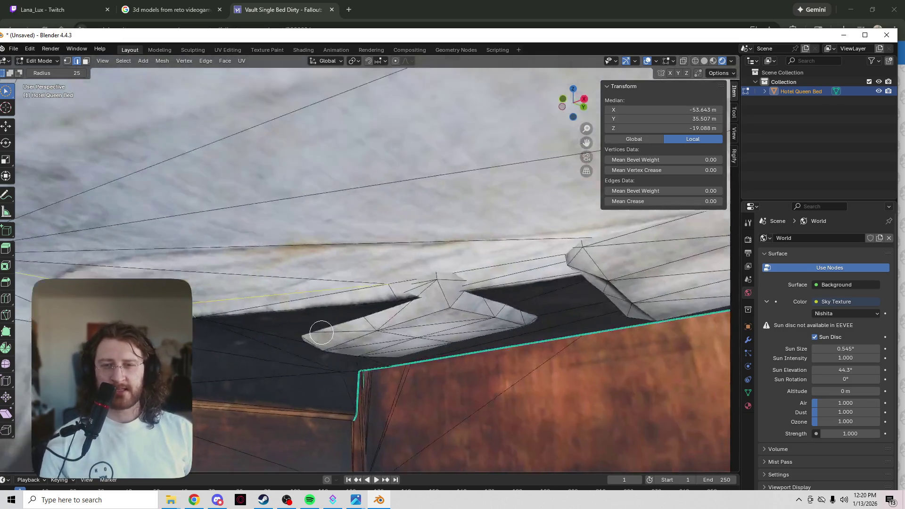
{"action": "middle_click_drag", "start_coordinate": [322, 333], "coordinate": [250, 332]}
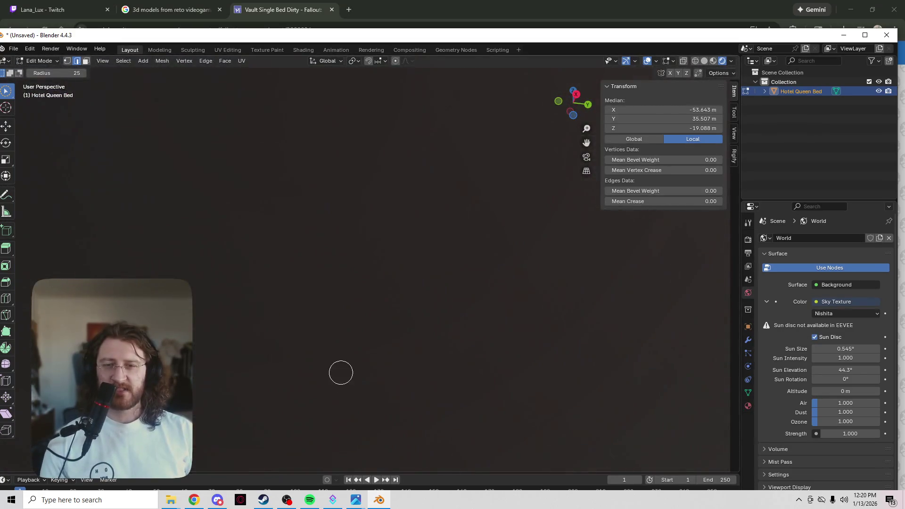
{"action": "middle_click_drag", "start_coordinate": [341, 373], "coordinate": [363, 393]}
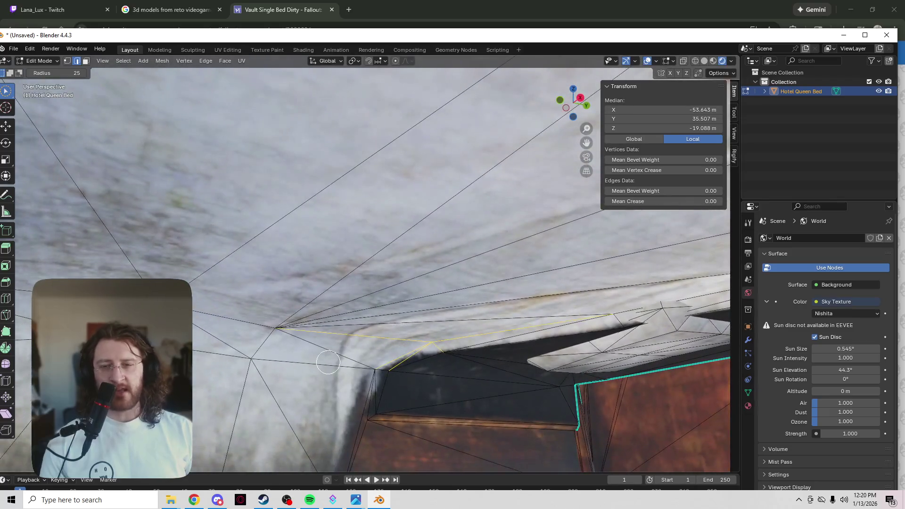
{"action": "scroll", "coordinate": [328, 362], "scroll_direction": "down", "scroll_amount": 5}
{"action": "scroll", "coordinate": [296, 380], "scroll_direction": "up", "scroll_amount": 8}
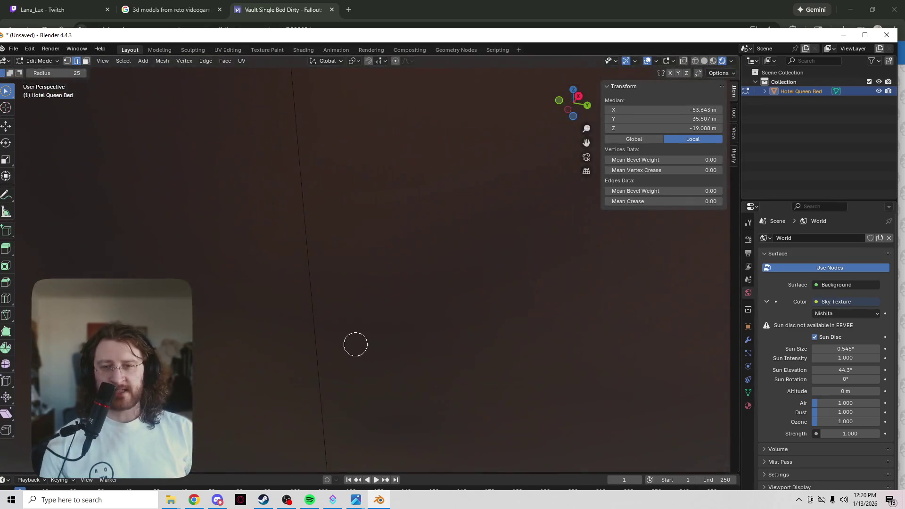
{"action": "middle_click_drag", "start_coordinate": [355, 345], "coordinate": [376, 364]}
{"action": "scroll", "coordinate": [409, 358], "scroll_direction": "down", "scroll_amount": 8}
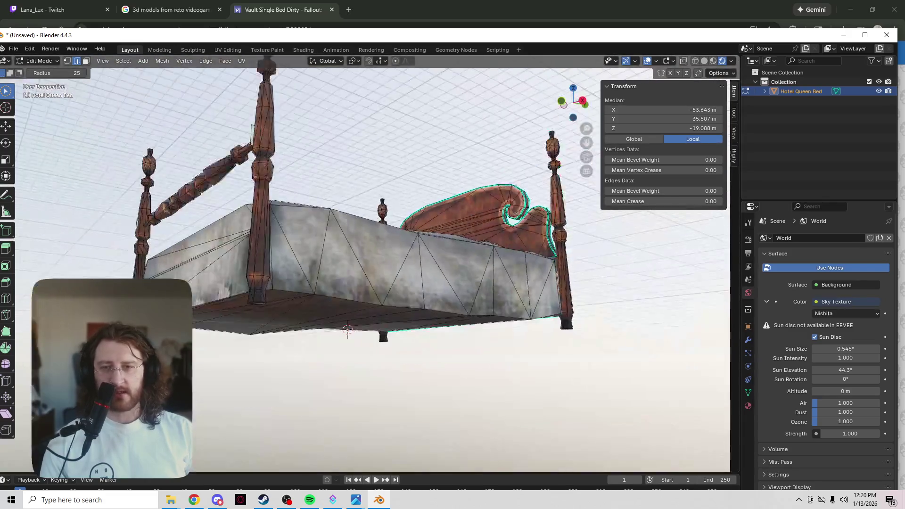
{"action": "mouse_move", "coordinate": [424, 358]}
{"action": "middle_mouse_down"}
{"action": "mouse_move", "coordinate": [459, 365]}
{"action": "mouse_move", "coordinate": [438, 361]}
{"action": "mouse_move", "coordinate": [395, 320]}
{"action": "mouse_move", "coordinate": [414, 316]}
{"action": "mouse_move", "coordinate": [379, 303]}
{"action": "mouse_move", "coordinate": [380, 313]}
{"action": "mouse_move", "coordinate": [398, 315]}
{"action": "middle_mouse_up"}
{"action": "scroll", "coordinate": [461, 365], "scroll_direction": "up", "scroll_amount": 5}
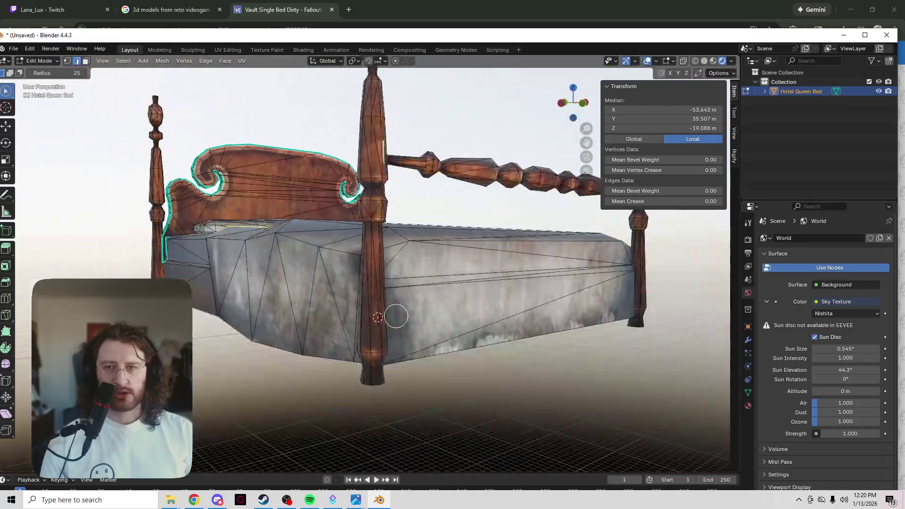
{"action": "scroll", "coordinate": [396, 316], "scroll_direction": "up", "scroll_amount": 3}
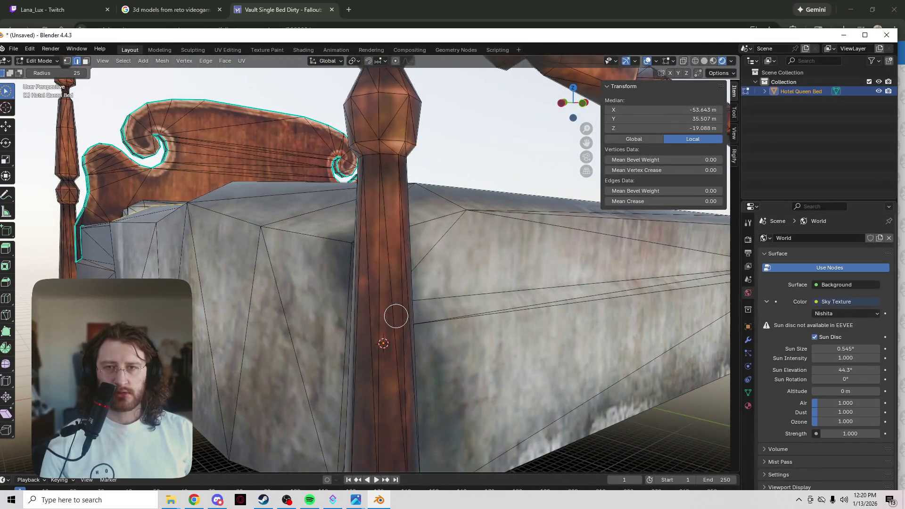
{"action": "scroll", "coordinate": [461, 249], "scroll_direction": "down", "scroll_amount": 4}
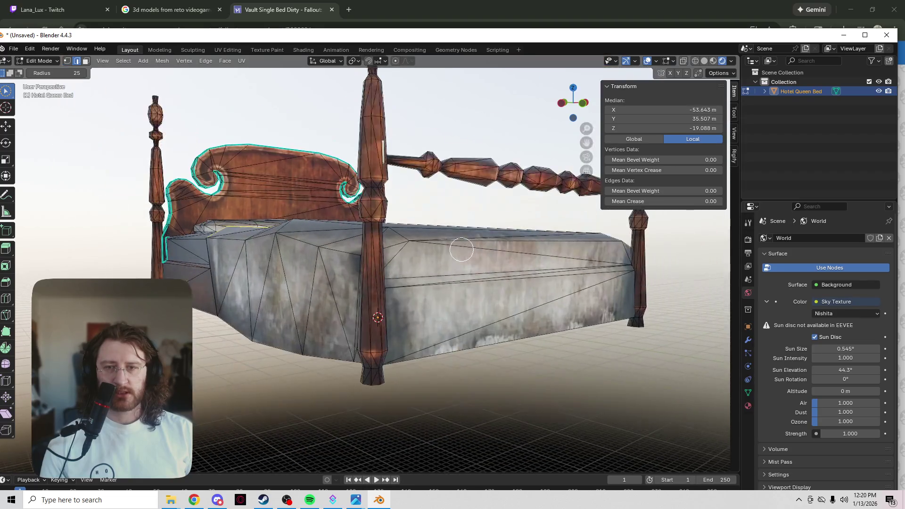
- Clear the mesh selection, toggle the overlays, and zoom to a top-down view of a bedpost
{"action": "left_click", "coordinate": [446, 202]}
{"action": "key", "text": "z"}
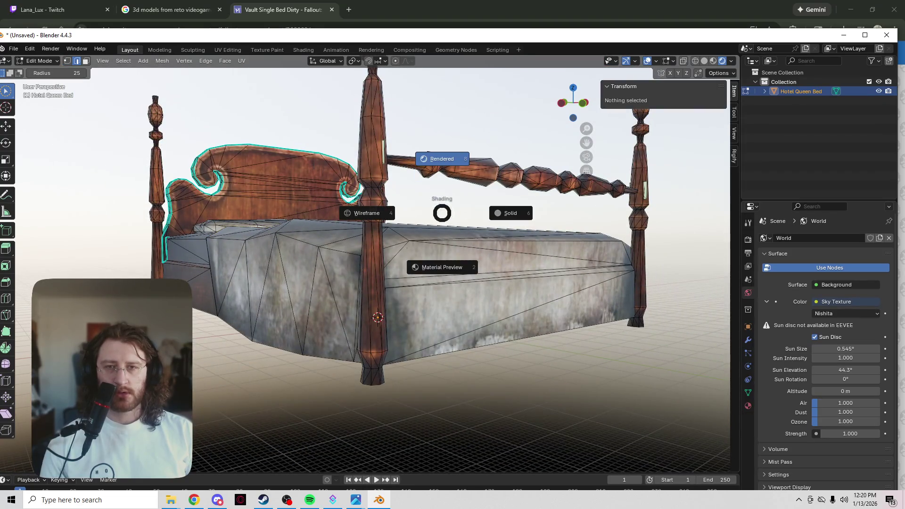
{"action": "key", "text": "Escape"}
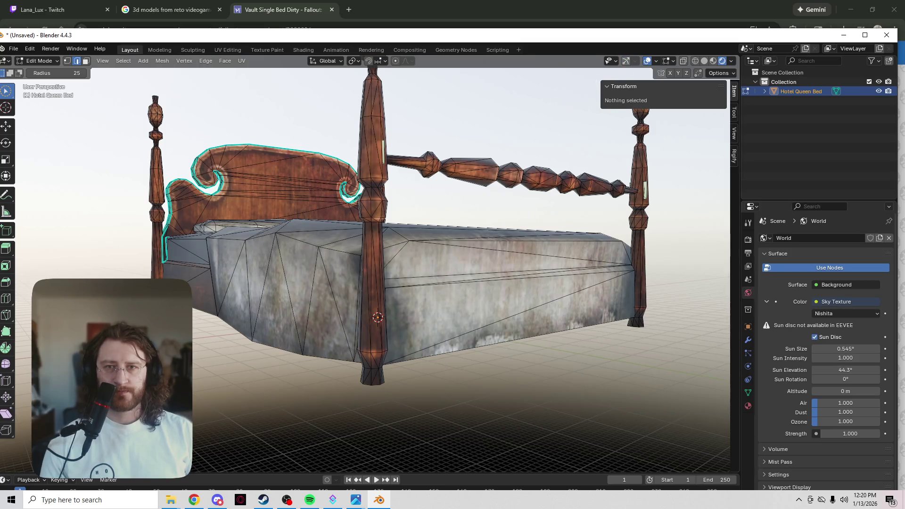
{"action": "left_click", "coordinate": [647, 61]}
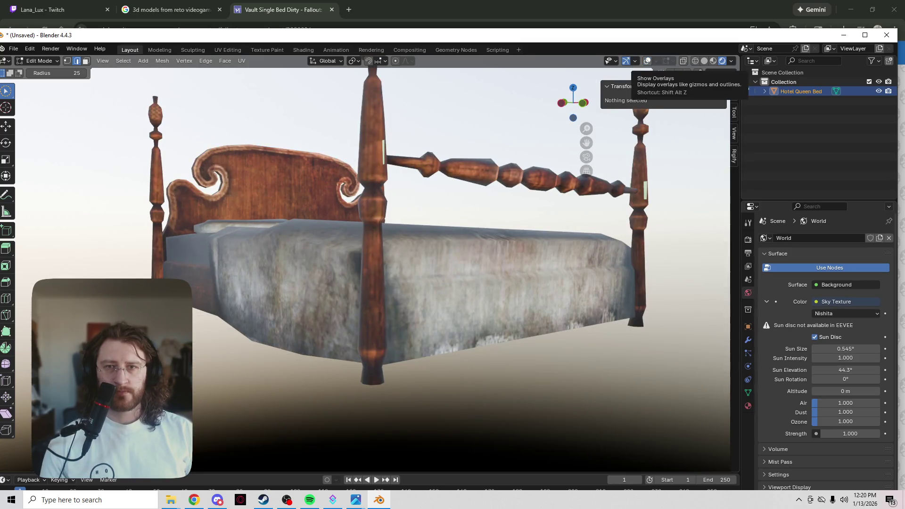
{"action": "left_click", "coordinate": [647, 61]}
{"action": "left_click", "coordinate": [647, 61]}
{"action": "scroll", "coordinate": [477, 162], "scroll_direction": "up", "scroll_amount": 3}
{"action": "middle_click_drag", "start_coordinate": [452, 212], "coordinate": [477, 162]}
{"action": "scroll", "coordinate": [477, 162], "scroll_direction": "down", "scroll_amount": 4}
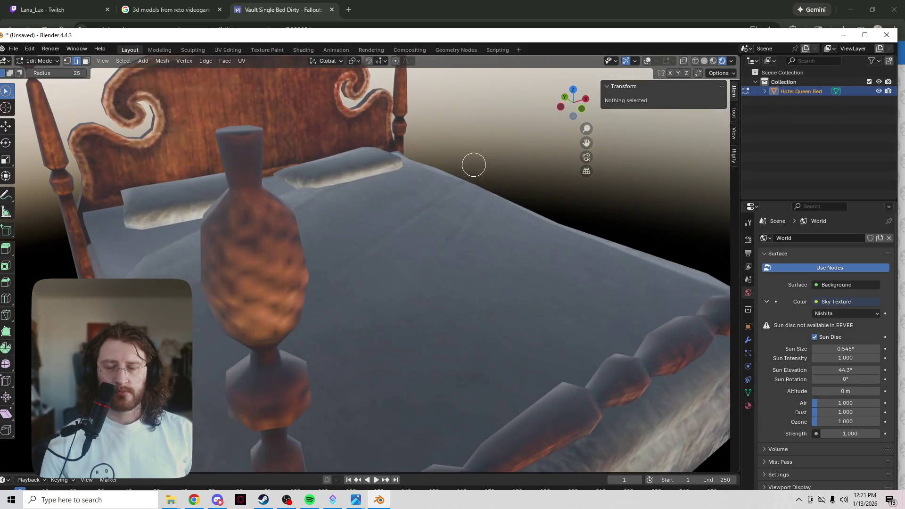
{"action": "scroll", "coordinate": [473, 161], "scroll_direction": "up", "scroll_amount": 1}
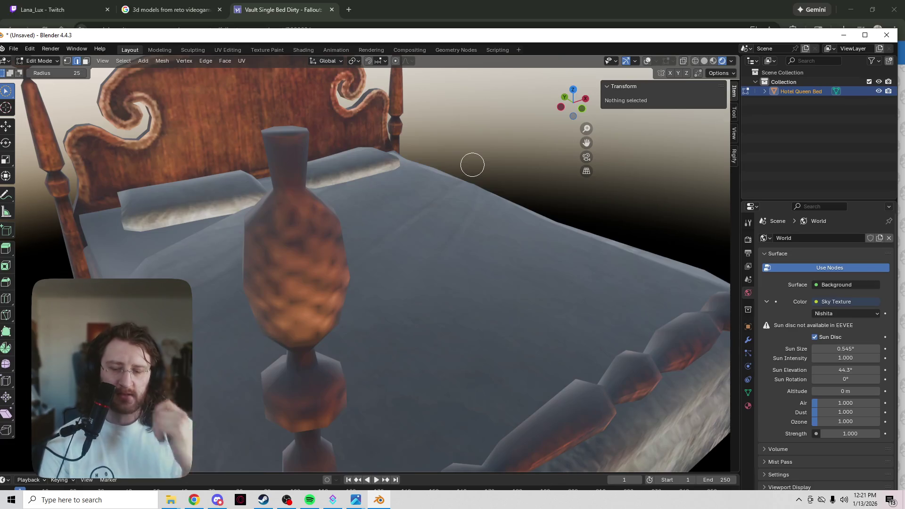
- Try Solid and Wireframe shading, return to Rendered, and turn the overlays back on
{"action": "key", "text": "z"}
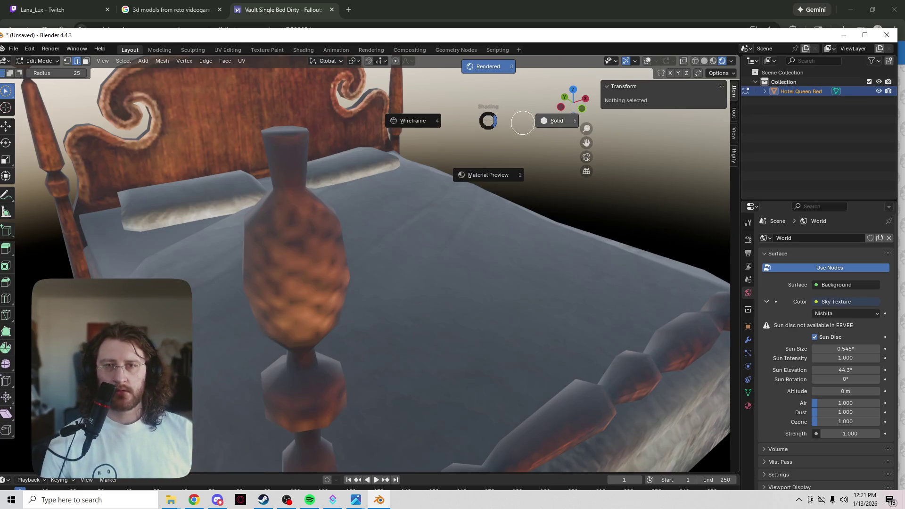
{"action": "left_click", "coordinate": [552, 120]}
{"action": "key", "text": "z"}
{"action": "left_click", "coordinate": [542, 132]}
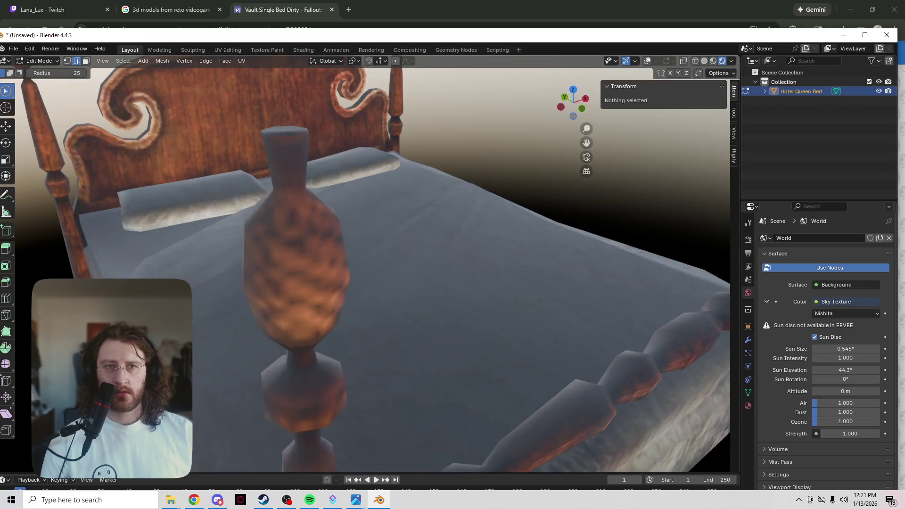
{"action": "key", "text": "shift+z"}
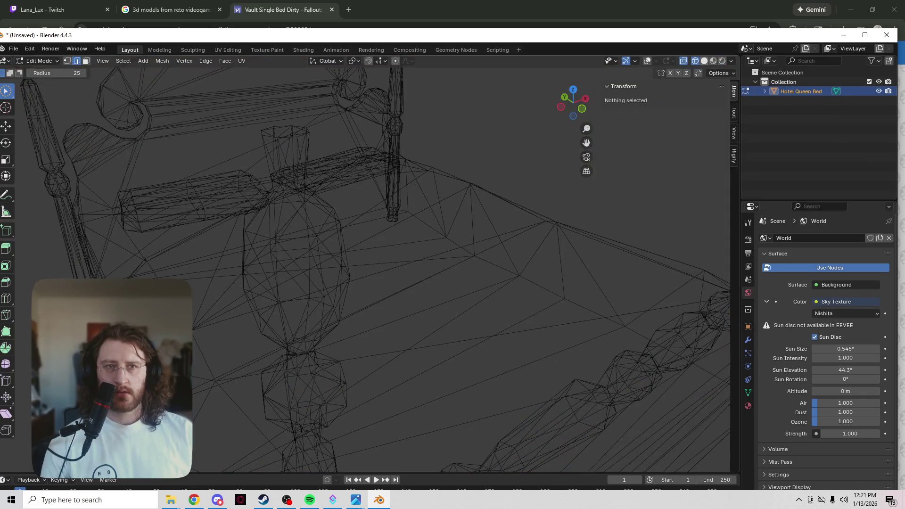
{"action": "key", "text": "shift+z"}
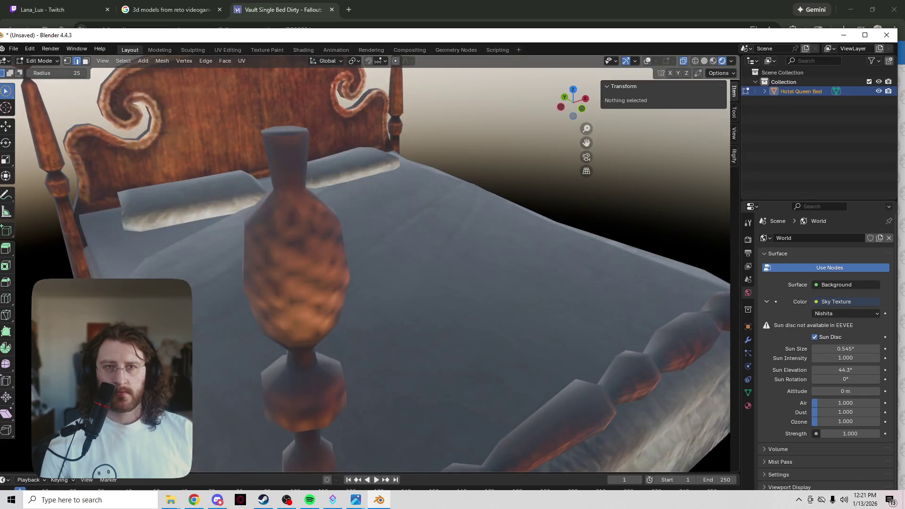
{"action": "key", "text": "shift+alt+z"}
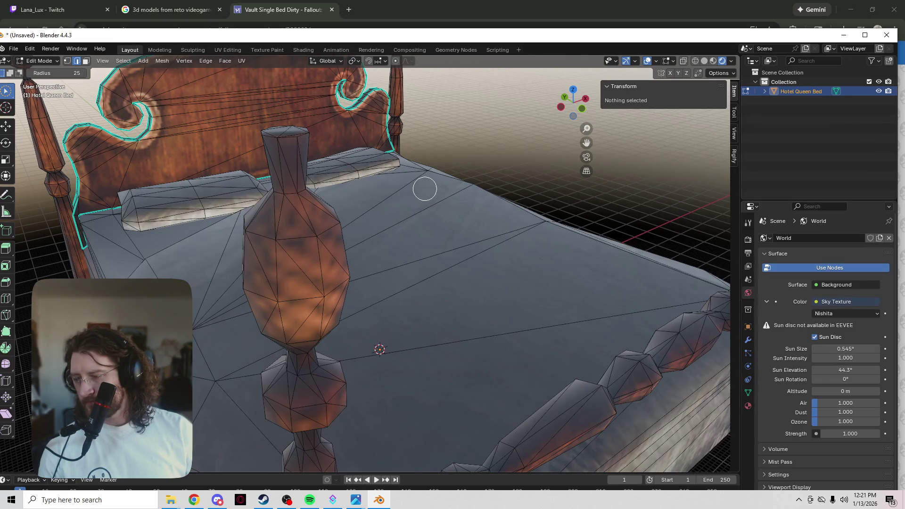
- Frame the whole bed and orbit toward the headboard, bedposts and side frame
{"action": "key", "text": "Home"}
{"action": "scroll", "coordinate": [321, 215], "scroll_direction": "up", "scroll_amount": 5}
{"action": "mouse_move", "coordinate": [319, 218]}
{"action": "middle_mouse_down"}
{"action": "mouse_move", "coordinate": [377, 240]}
{"action": "mouse_move", "coordinate": [394, 208]}
{"action": "mouse_move", "coordinate": [362, 150]}
{"action": "mouse_move", "coordinate": [305, 161]}
{"action": "mouse_move", "coordinate": [259, 219]}
{"action": "mouse_move", "coordinate": [166, 243]}
{"action": "middle_mouse_up"}
{"action": "key", "text": "ctrl+e"}
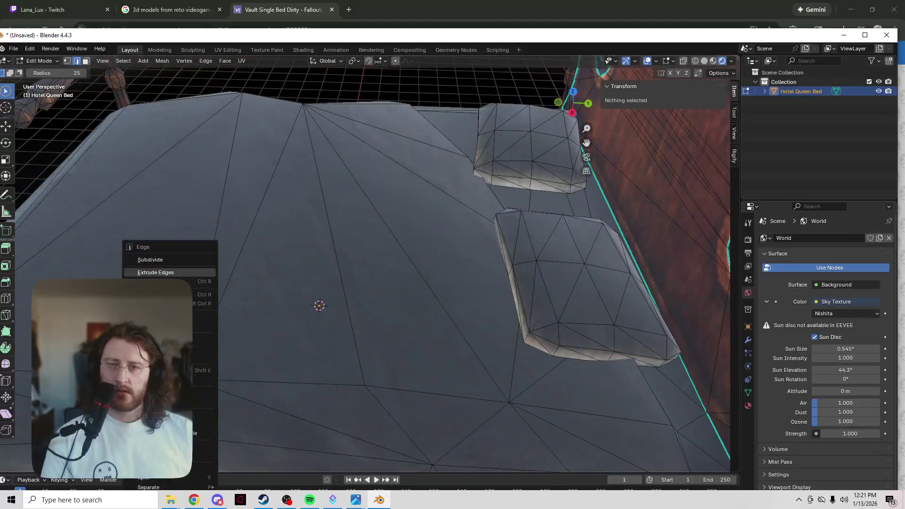
{"action": "mouse_move", "coordinate": [263, 242]}
{"action": "middle_mouse_down"}
{"action": "mouse_move", "coordinate": [295, 268]}
{"action": "mouse_move", "coordinate": [226, 267]}
{"action": "mouse_move", "coordinate": [394, 263]}
{"action": "mouse_move", "coordinate": [388, 276]}
{"action": "mouse_move", "coordinate": [402, 277]}
{"action": "mouse_move", "coordinate": [269, 310]}
{"action": "mouse_move", "coordinate": [555, 285]}
{"action": "mouse_move", "coordinate": [391, 309]}
{"action": "mouse_move", "coordinate": [350, 302]}
{"action": "mouse_move", "coordinate": [259, 363]}
{"action": "mouse_move", "coordinate": [253, 302]}
{"action": "mouse_move", "coordinate": [284, 342]}
{"action": "mouse_move", "coordinate": [274, 330]}
{"action": "mouse_move", "coordinate": [240, 335]}
{"action": "mouse_move", "coordinate": [309, 295]}
{"action": "mouse_move", "coordinate": [245, 280]}
{"action": "mouse_move", "coordinate": [430, 282]}
{"action": "mouse_move", "coordinate": [436, 293]}
{"action": "middle_mouse_up"}
{"action": "middle_click_drag", "start_coordinate": [367, 305], "coordinate": [413, 300]}
{"action": "scroll", "coordinate": [335, 297], "scroll_direction": "up", "scroll_amount": 10}
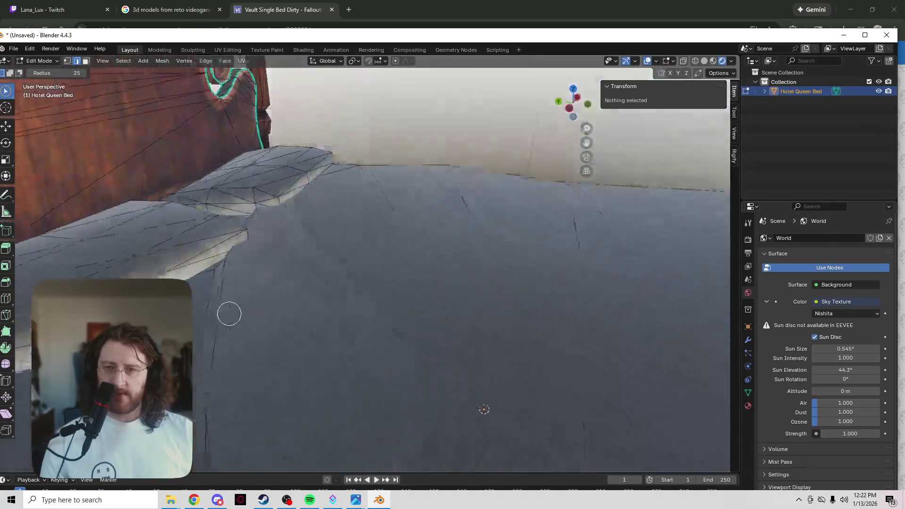
- Look closely at the side panel, mattress and pillows, then switch to Solid shading
{"action": "middle_click_drag", "start_coordinate": [228, 313], "coordinate": [479, 272]}
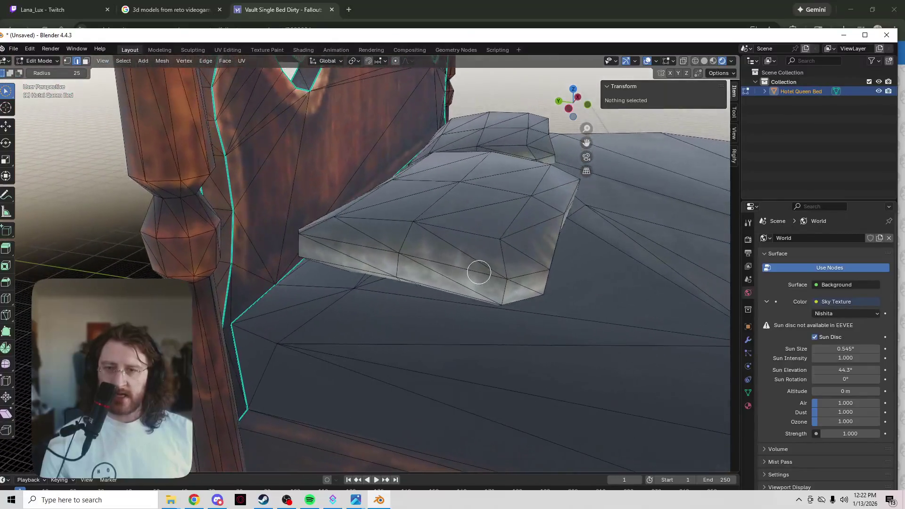
{"action": "scroll", "coordinate": [479, 272], "scroll_direction": "down", "scroll_amount": 5}
{"action": "scroll", "coordinate": [491, 287], "scroll_direction": "up", "scroll_amount": 4}
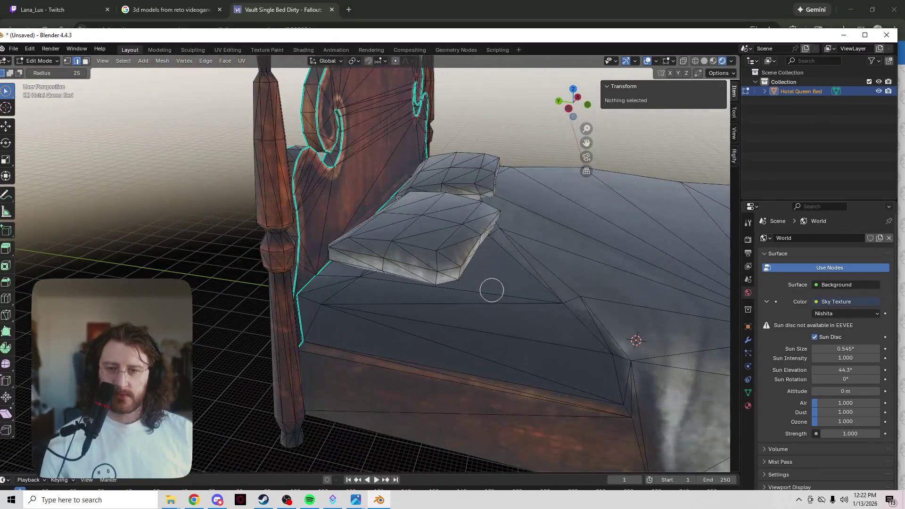
{"action": "middle_click_drag", "start_coordinate": [491, 290], "coordinate": [403, 268], "text": "shift"}
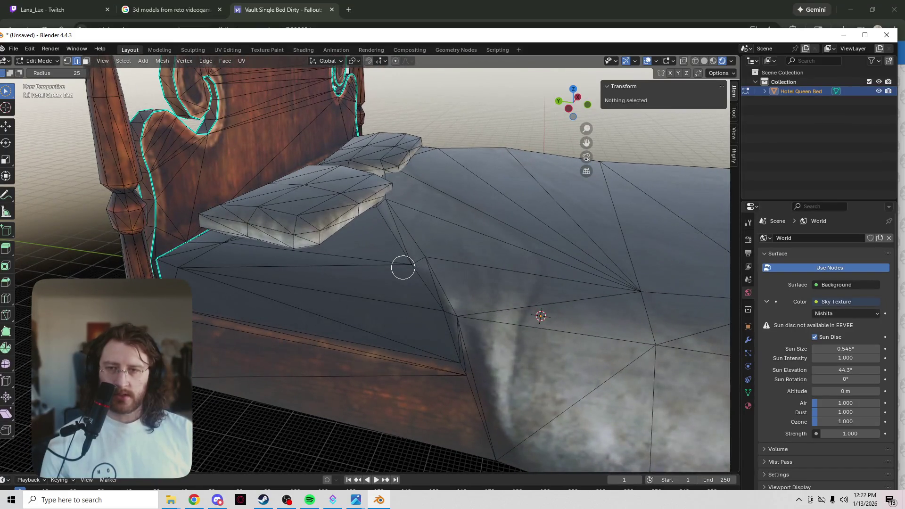
{"action": "scroll", "coordinate": [402, 265], "scroll_direction": "down", "scroll_amount": 3}
{"action": "scroll", "coordinate": [402, 266], "scroll_direction": "up", "scroll_amount": 3}
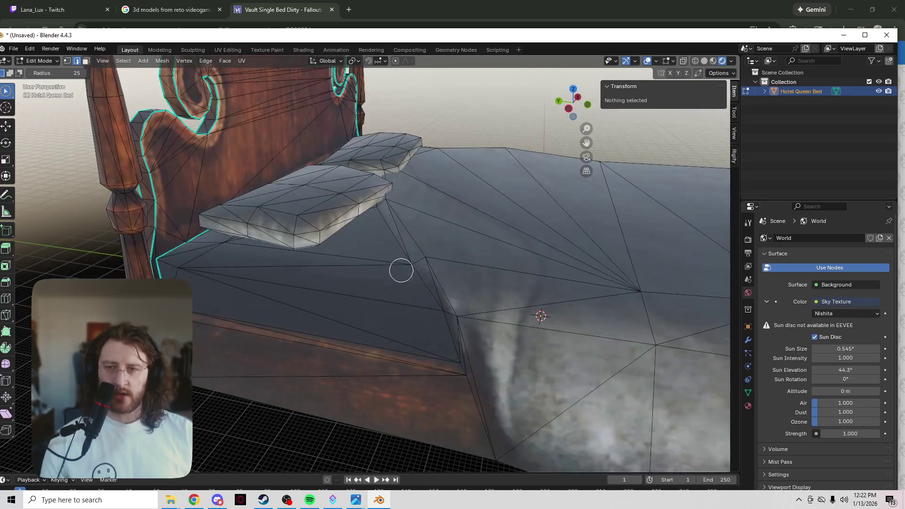
{"action": "key", "text": "z"}
{"action": "left_click", "coordinate": [469, 270]}
{"action": "scroll", "coordinate": [468, 270], "scroll_direction": "down", "scroll_amount": 4}
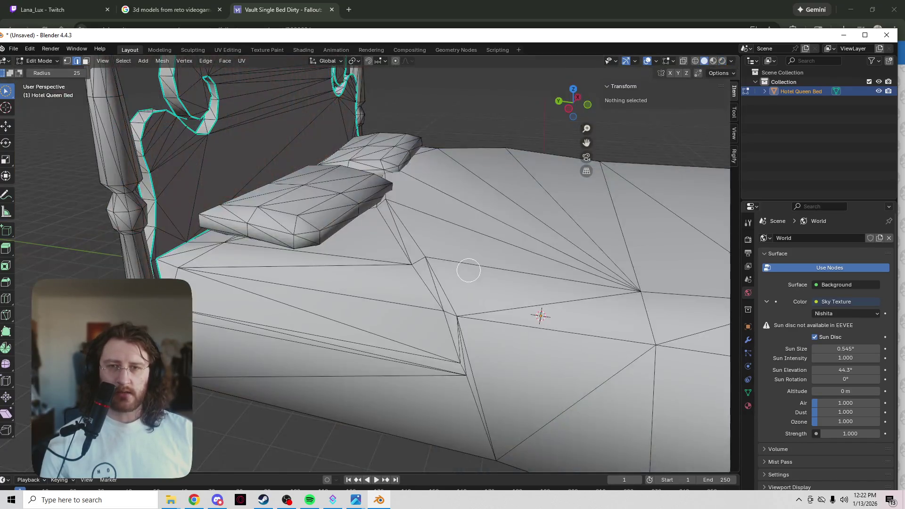
- Select the entire bed mesh and move it away from the origin
{"action": "key", "text": "a"}
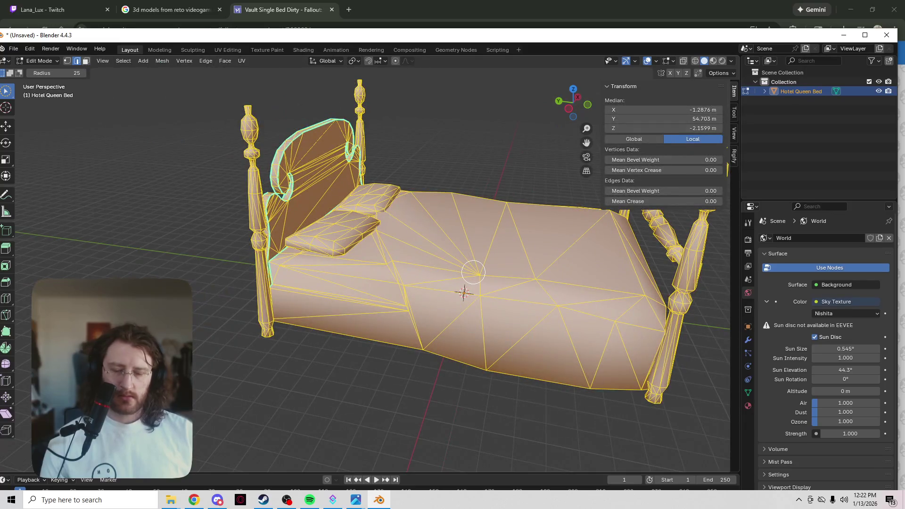
{"action": "key", "text": "g"}
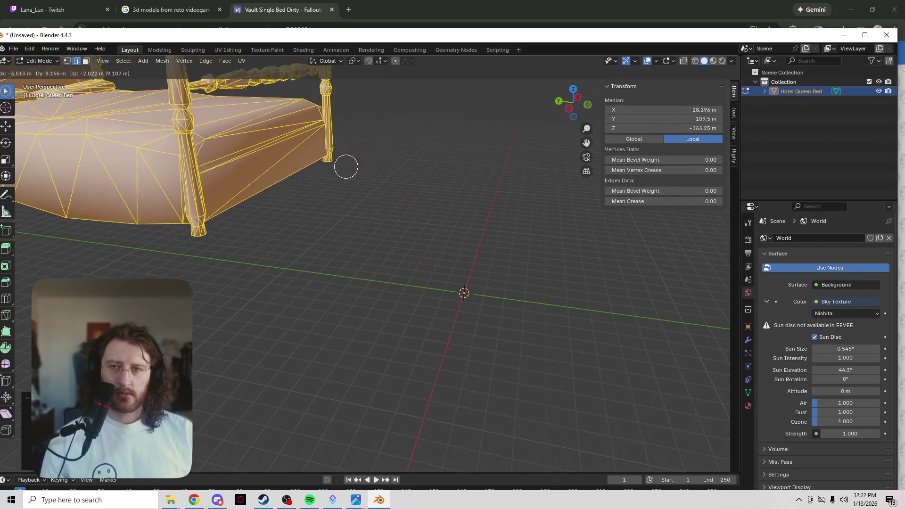
{"action": "left_click", "coordinate": [568, 309]}
{"action": "mouse_move", "coordinate": [568, 309]}
{"action": "middle_mouse_down", "text": "shift"}
{"action": "mouse_move", "coordinate": [373, 319]}
{"action": "mouse_move", "coordinate": [390, 363]}
{"action": "mouse_move", "coordinate": [386, 310]}
{"action": "mouse_move", "coordinate": [374, 319]}
{"action": "mouse_move", "coordinate": [378, 307]}
{"action": "mouse_move", "coordinate": [445, 261]}
{"action": "mouse_move", "coordinate": [432, 281]}
{"action": "mouse_move", "coordinate": [422, 260]}
{"action": "mouse_move", "coordinate": [565, 205]}
{"action": "middle_mouse_up", "text": "shift"}
- Remove the stray cube added inside the bed and leave the bed deselected in object mode
{"action": "key", "text": "shift+a"}
{"action": "left_click", "coordinate": [378, 314]}
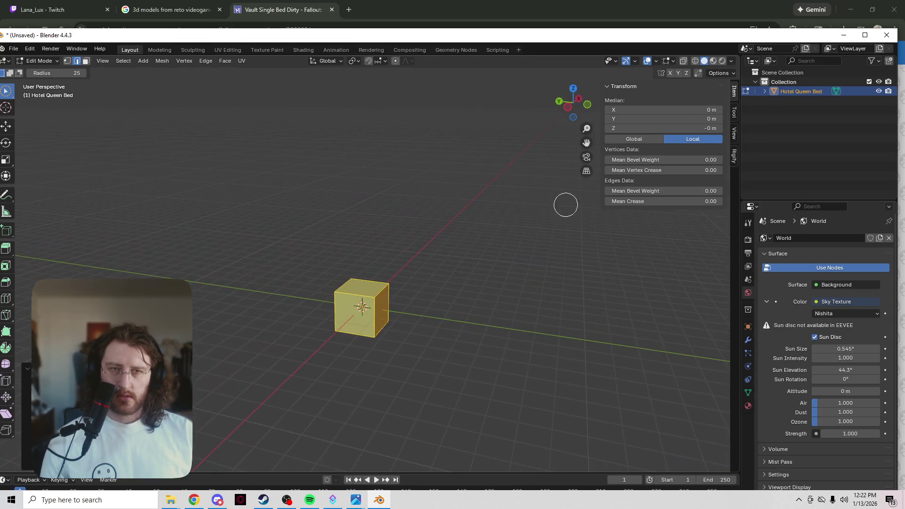
{"action": "key", "text": "Tab"}
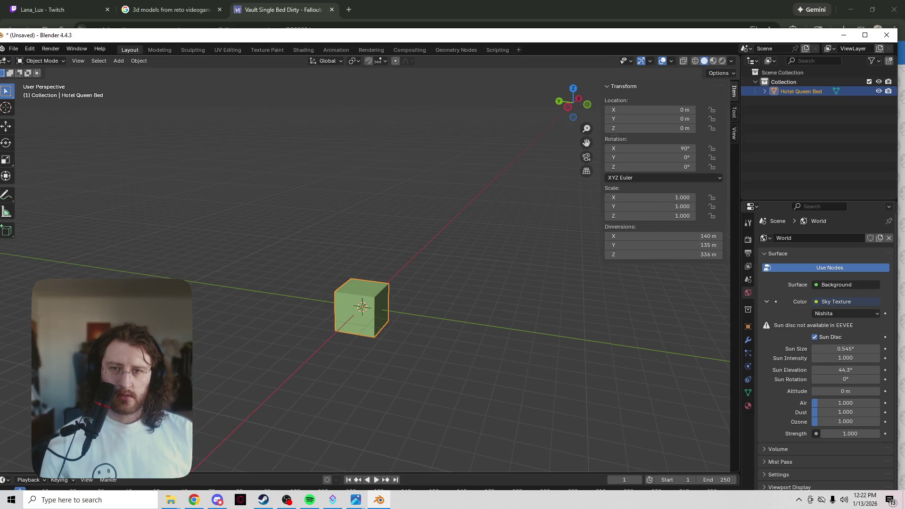
{"action": "key", "text": "Tab"}
{"action": "key", "text": "x"}
{"action": "left_click", "coordinate": [394, 298]}
{"action": "key", "text": "Tab"}
{"action": "key", "text": "alt+a"}
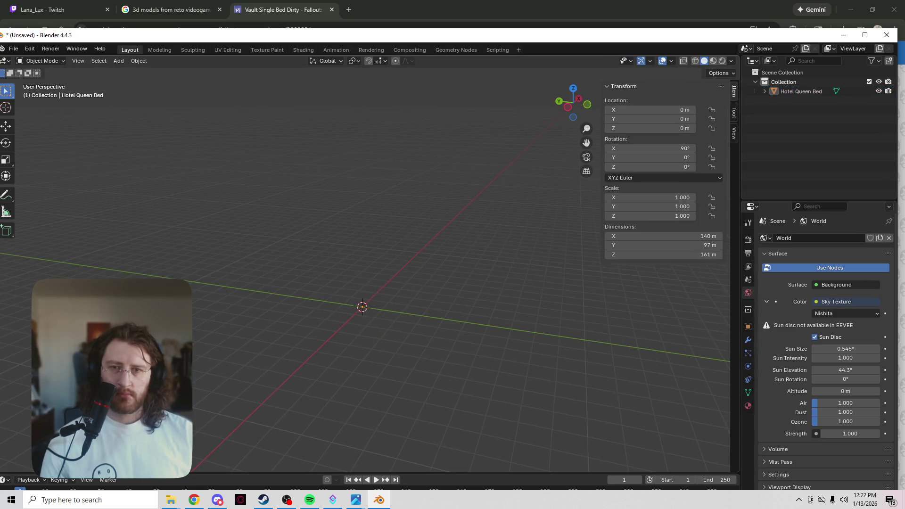
{"action": "key", "text": "shift+a"}
- Add a cube at the origin and set its X dimension to 3 m
{"action": "mouse_move", "coordinate": [377, 325]}
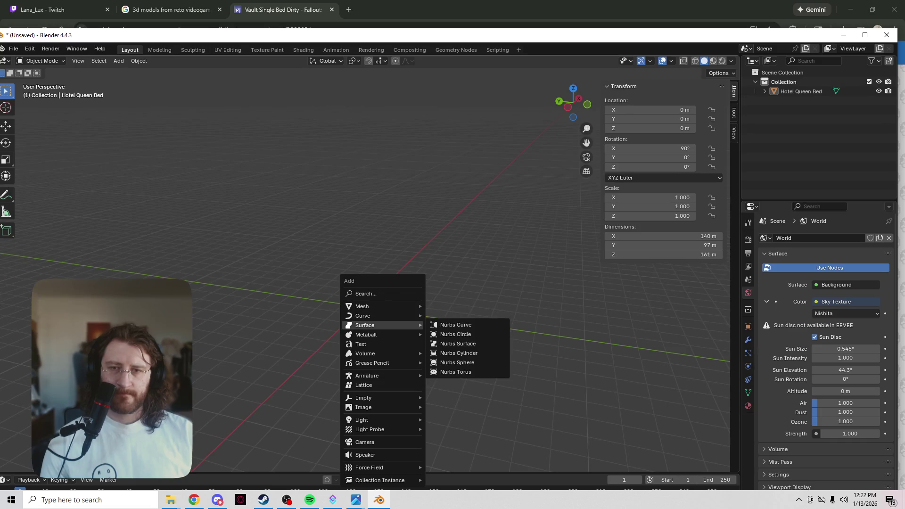
{"action": "mouse_move", "coordinate": [377, 353]}
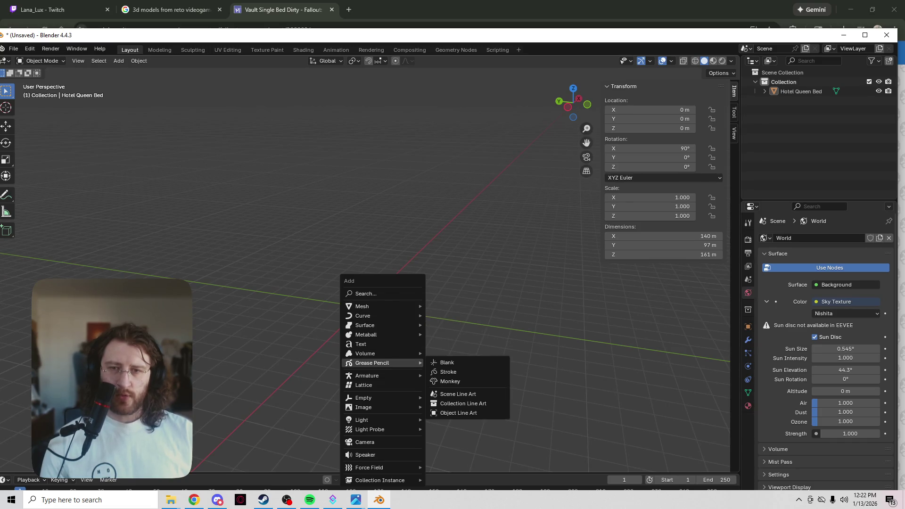
{"action": "mouse_move", "coordinate": [372, 398]}
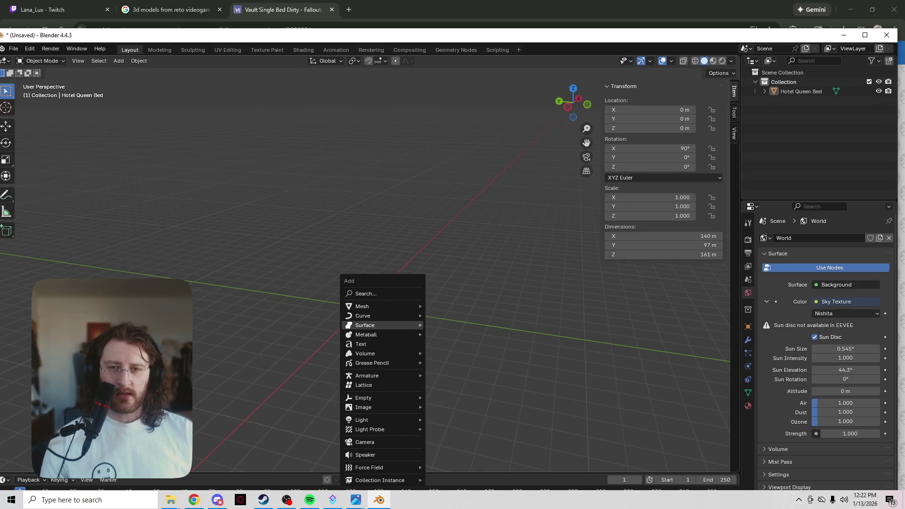
{"action": "mouse_move", "coordinate": [377, 307]}
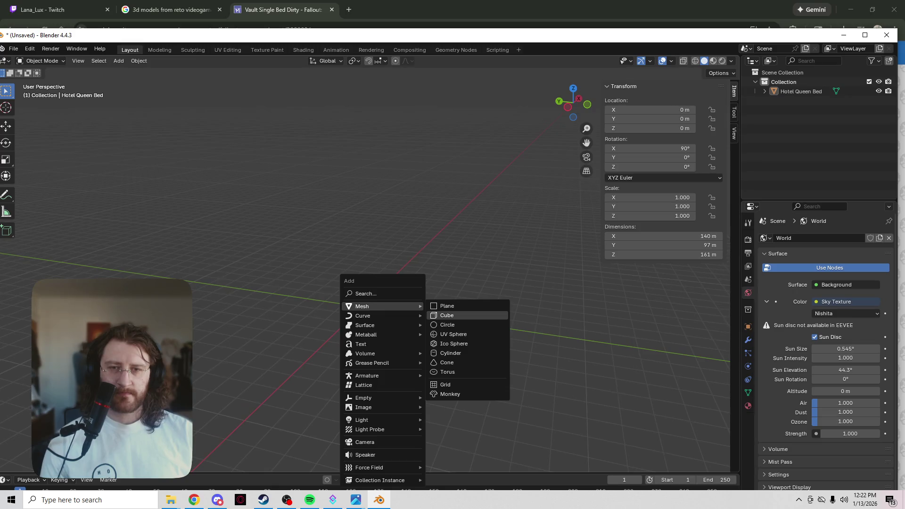
{"action": "left_click", "coordinate": [447, 315]}
{"action": "left_click", "coordinate": [662, 236]}
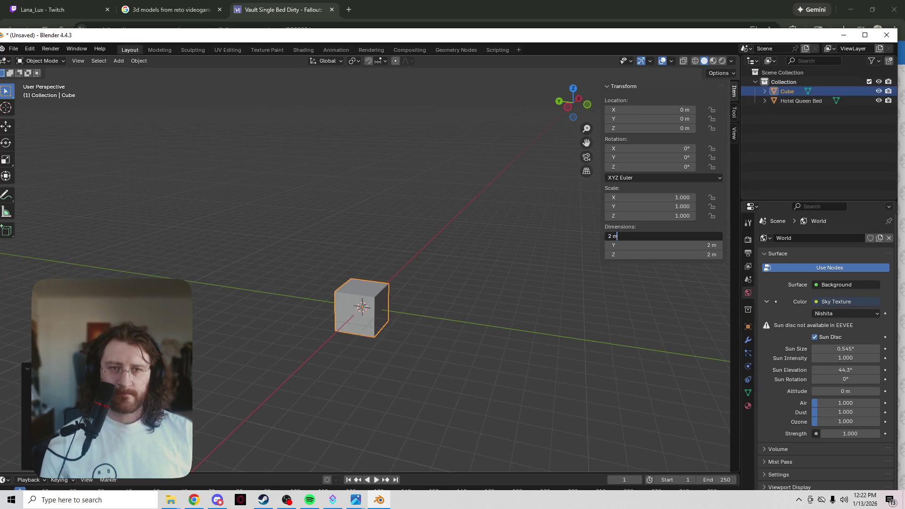
{"action": "type", "text": "3"}
{"action": "key", "text": "Return"}
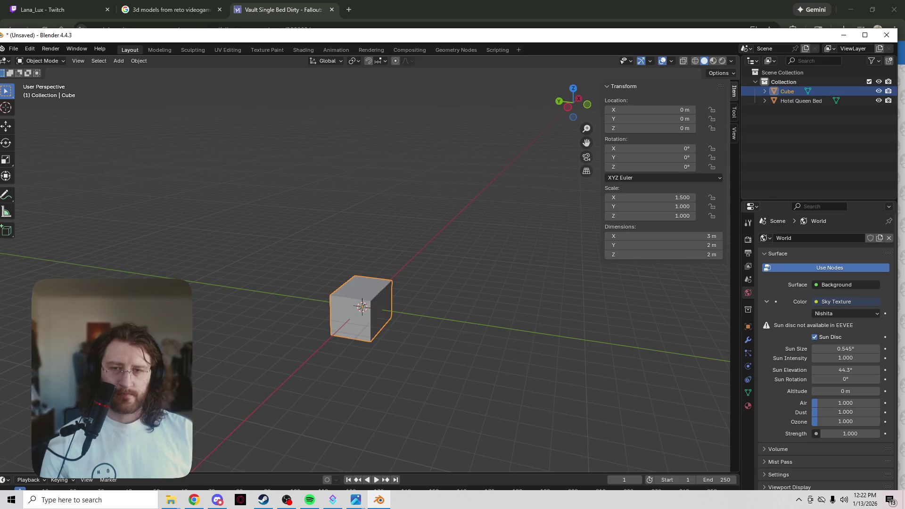
- Set the cube's Z dimension to 1 m, making a 3 × 2 × 1 m box
{"action": "scroll", "coordinate": [362, 306], "scroll_direction": "up", "scroll_amount": 4}
{"action": "mouse_move", "coordinate": [362, 306]}
{"action": "middle_mouse_down"}
{"action": "mouse_move", "coordinate": [424, 283]}
{"action": "mouse_move", "coordinate": [405, 321]}
{"action": "mouse_move", "coordinate": [417, 333]}
{"action": "middle_mouse_up"}
{"action": "mouse_move", "coordinate": [377, 283]}
{"action": "middle_mouse_down"}
{"action": "mouse_move", "coordinate": [391, 292]}
{"action": "mouse_move", "coordinate": [358, 264]}
{"action": "mouse_move", "coordinate": [330, 264]}
{"action": "middle_mouse_up"}
{"action": "scroll", "coordinate": [330, 264], "scroll_direction": "up", "scroll_amount": 3}
{"action": "scroll", "coordinate": [368, 264], "scroll_direction": "down", "scroll_amount": 3}
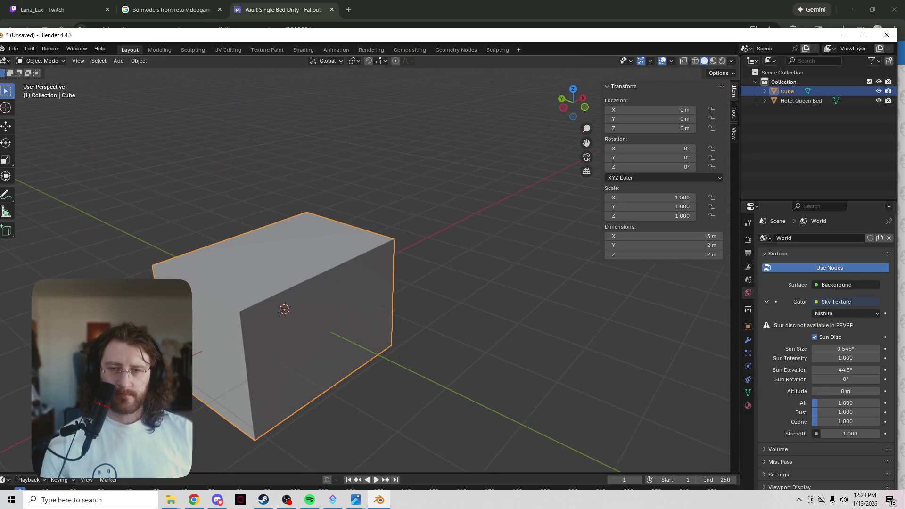
{"action": "middle_click_drag", "start_coordinate": [330, 330], "coordinate": [330, 259], "text": "shift"}
{"action": "double_click", "coordinate": [660, 255]}
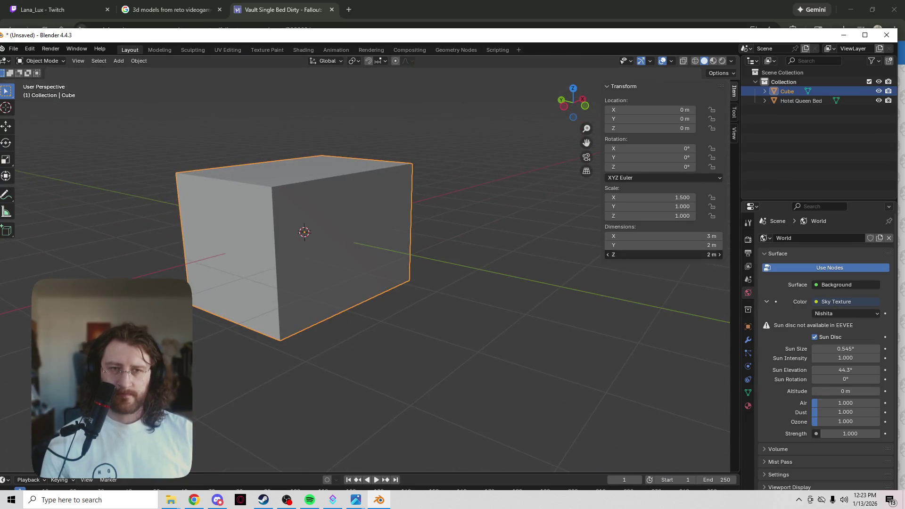
{"action": "type", "text": "1"}
{"action": "key", "text": "Return"}
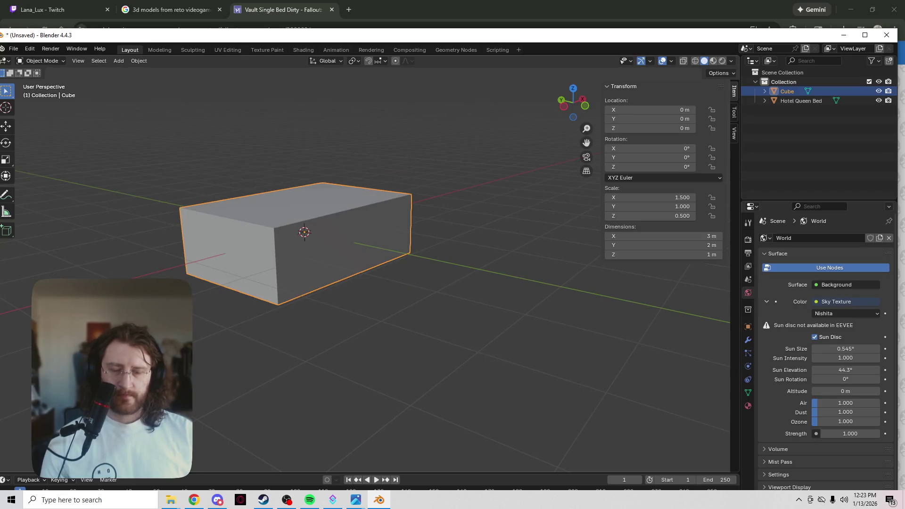
{"action": "scroll", "coordinate": [401, 317], "scroll_direction": "up", "scroll_amount": 4}
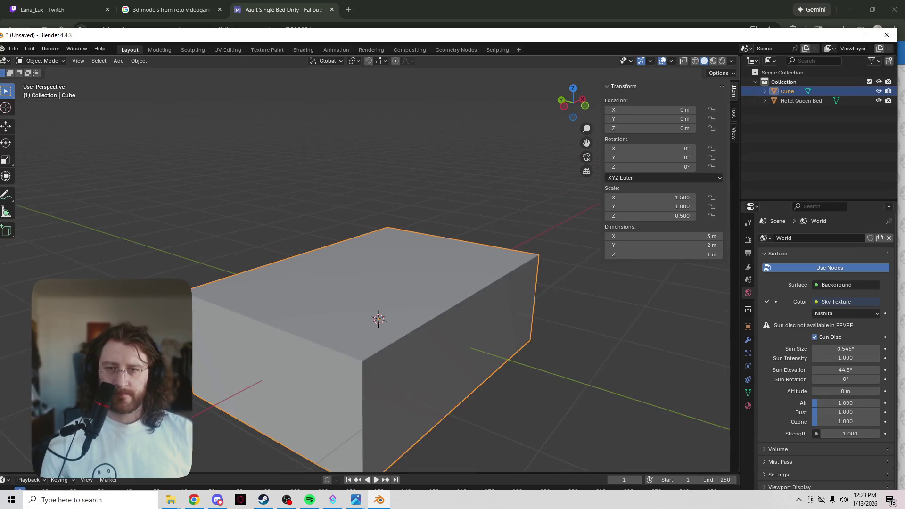
{"action": "key", "text": "Tab"}
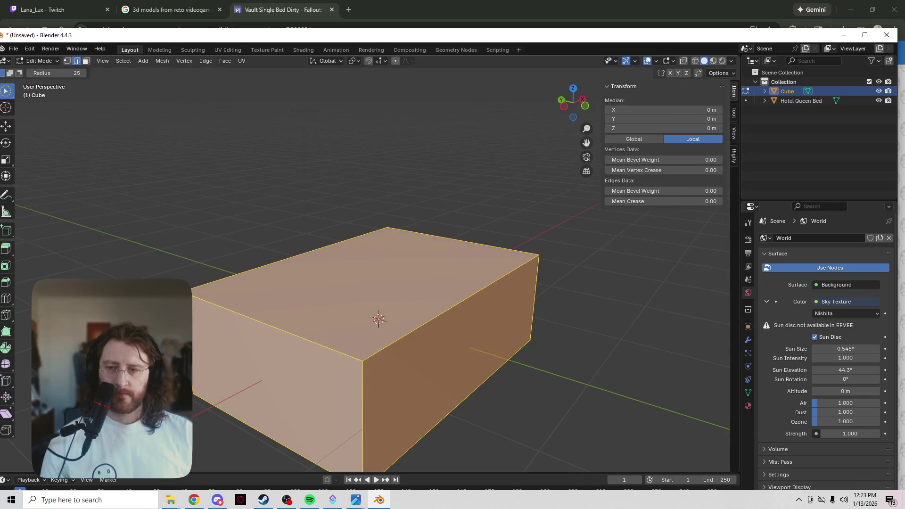
- Subdivide the box twice for a denser grid and clear the selection
{"action": "right_click", "coordinate": [381, 340]}
{"action": "left_click", "coordinate": [370, 244]}
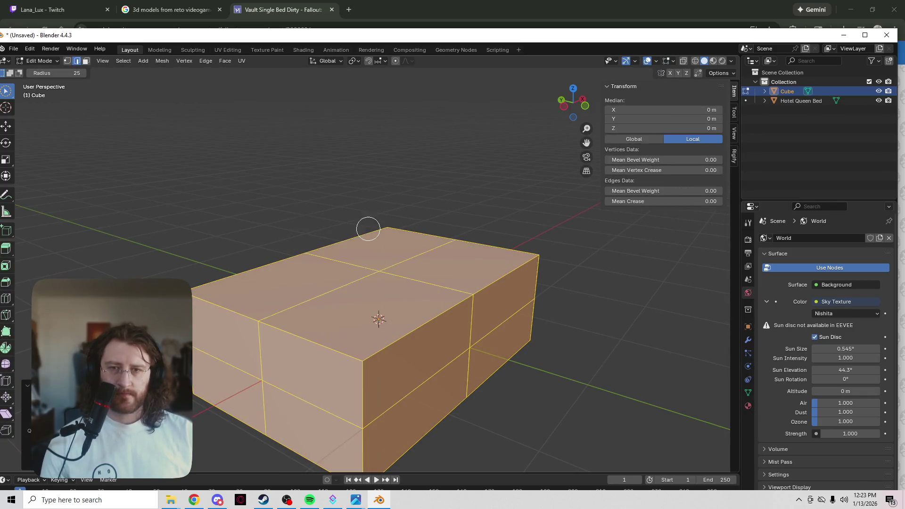
{"action": "key", "text": "shift+r"}
{"action": "key", "text": "shift+r"}
{"action": "key", "text": "shift+r"}
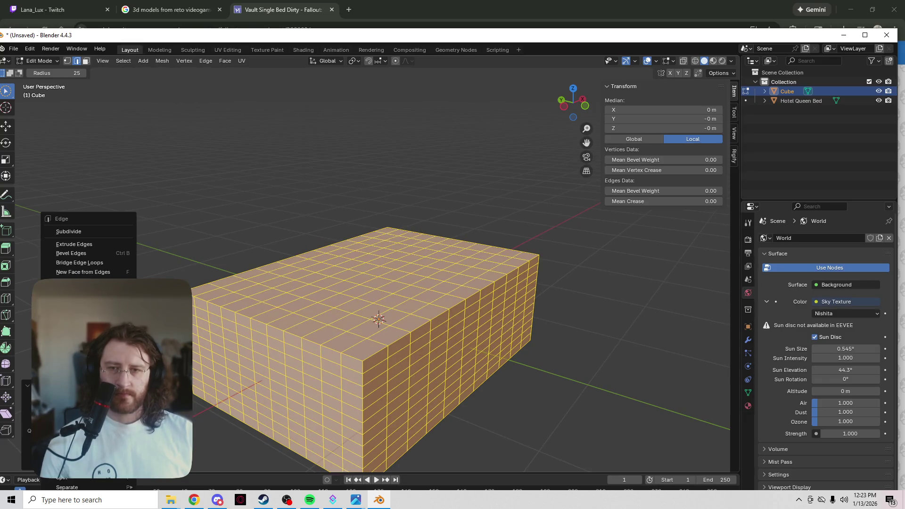
{"action": "right_click", "coordinate": [283, 232]}
{"action": "key", "text": "alt+a"}
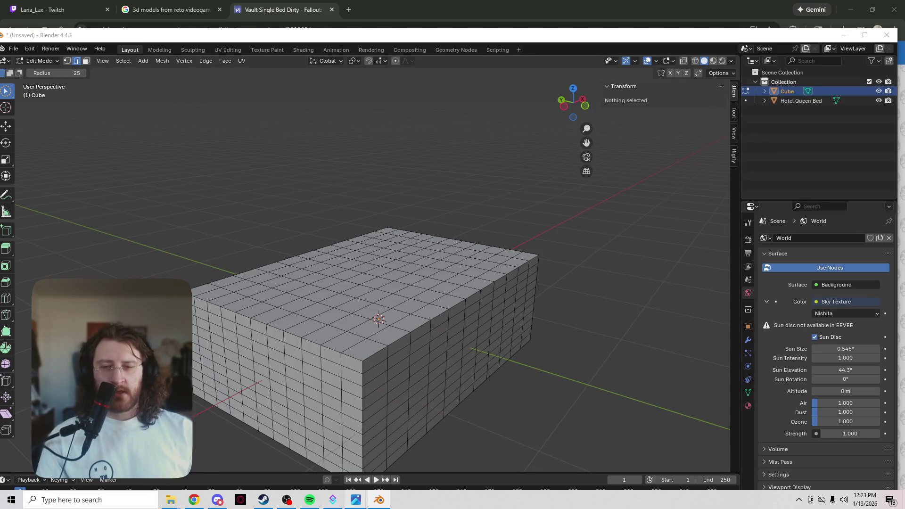
- Open classic_hotel_queen_bed.png from the Hotel Queen Bed folder
{"action": "mouse_move", "coordinate": [333, 499]}
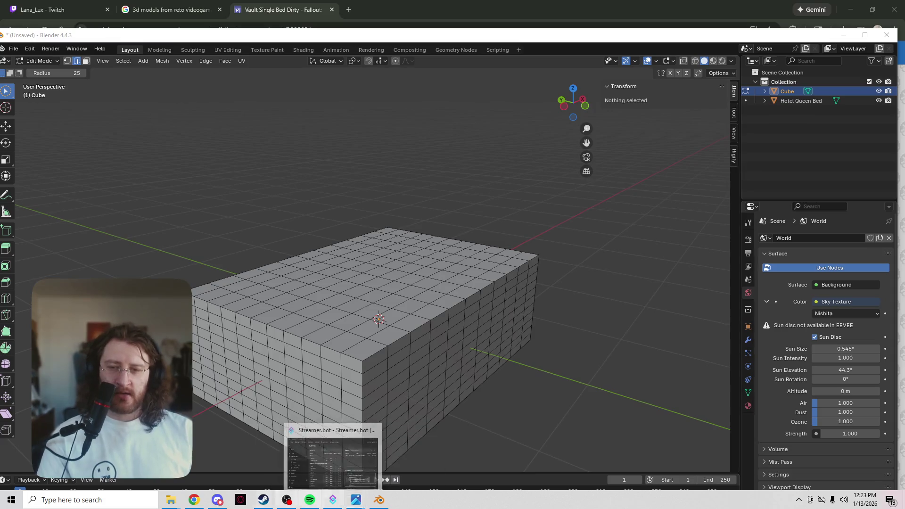
{"action": "mouse_move", "coordinate": [171, 500]}
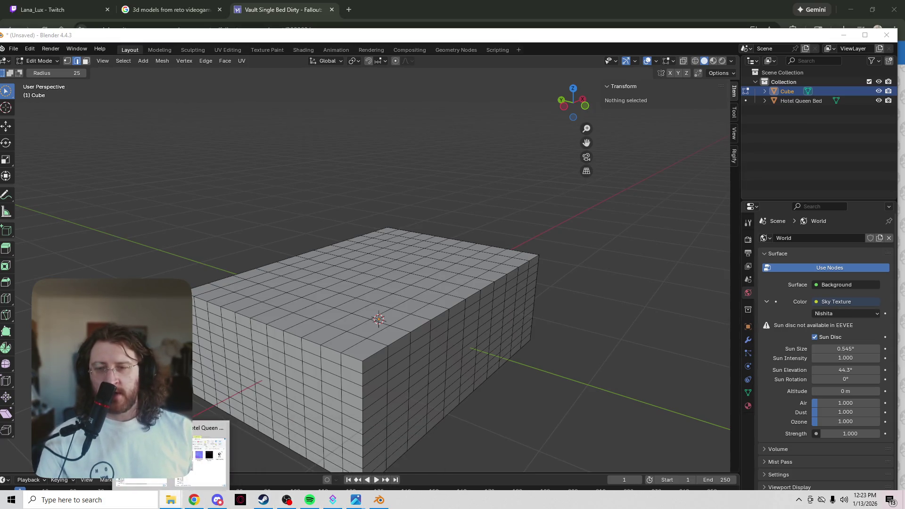
{"action": "left_click", "coordinate": [209, 453]}
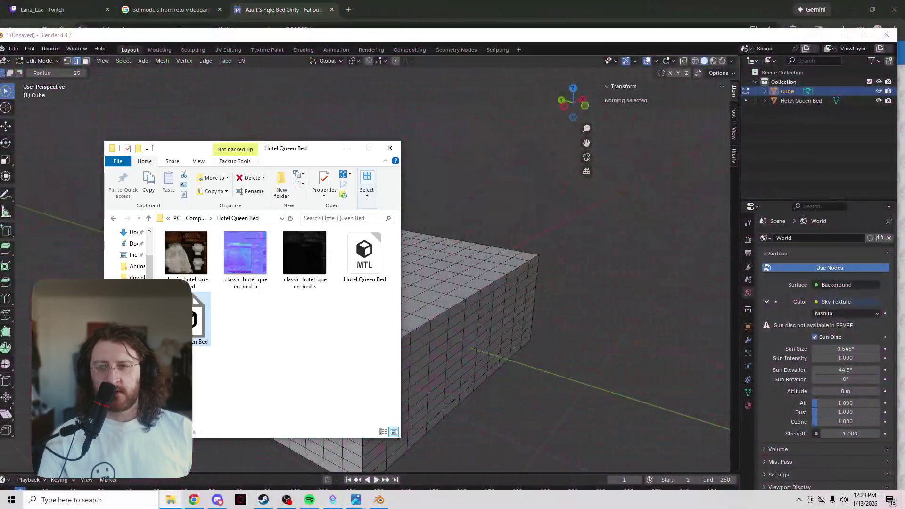
{"action": "key", "text": "Up"}
{"action": "key", "text": "shift+Right"}
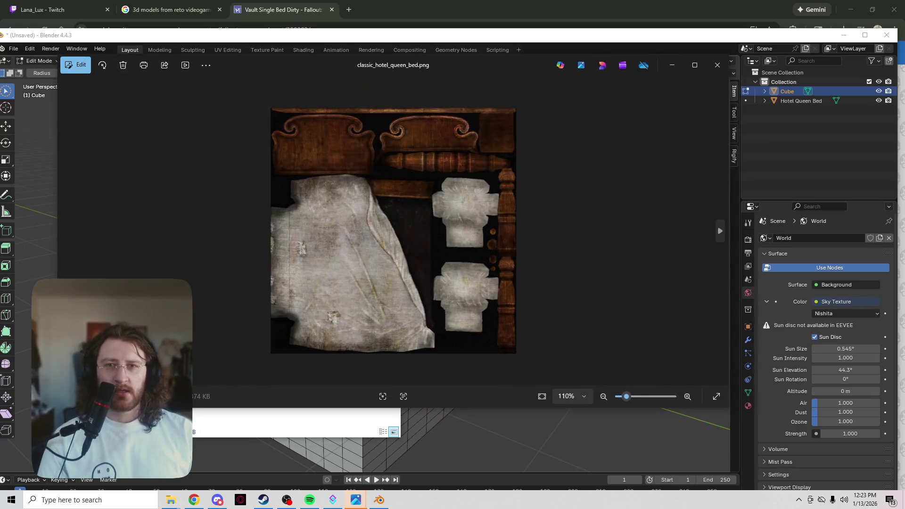
- Zoom the texture atlas to 236% and pan up to the carved headboard pieces
{"action": "scroll", "coordinate": [371, 226], "scroll_direction": "up", "scroll_amount": 5}
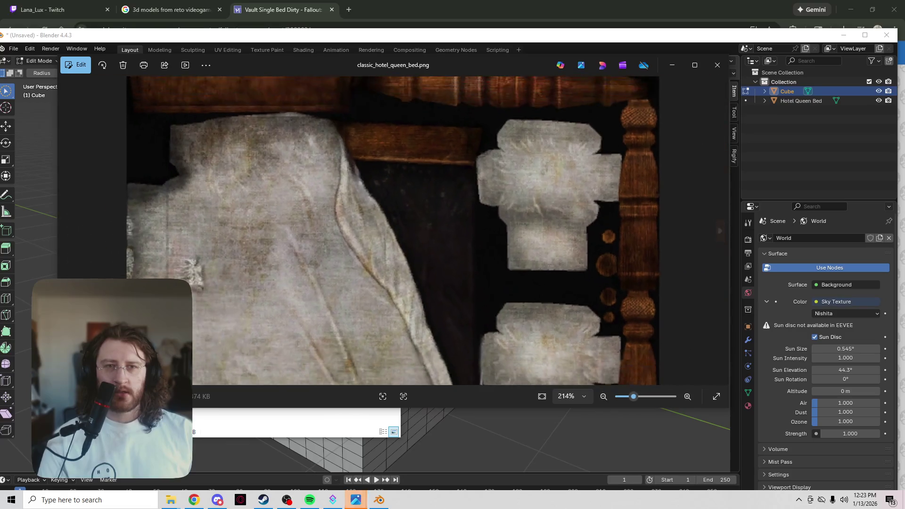
{"action": "scroll", "coordinate": [393, 231], "scroll_direction": "up", "scroll_amount": 1}
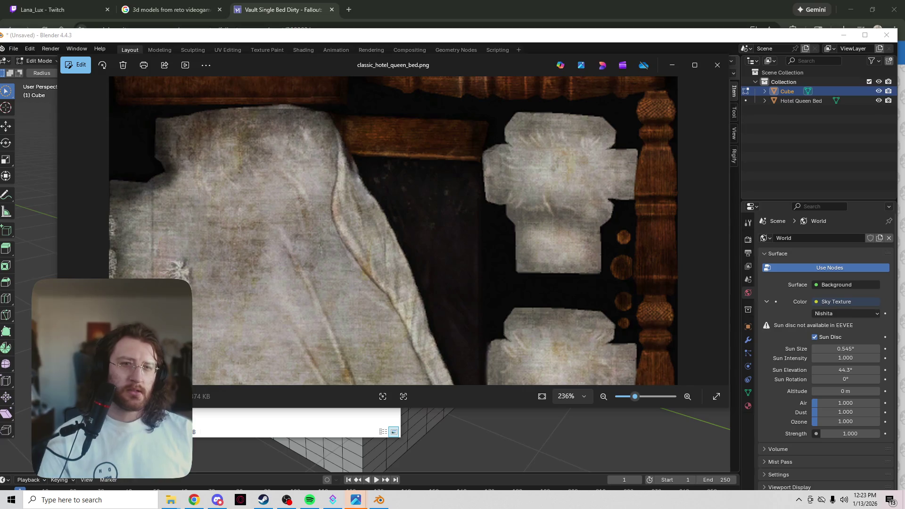
{"action": "key", "text": "Up"}
{"action": "key", "text": "Up"}
{"action": "key", "text": "Up"}
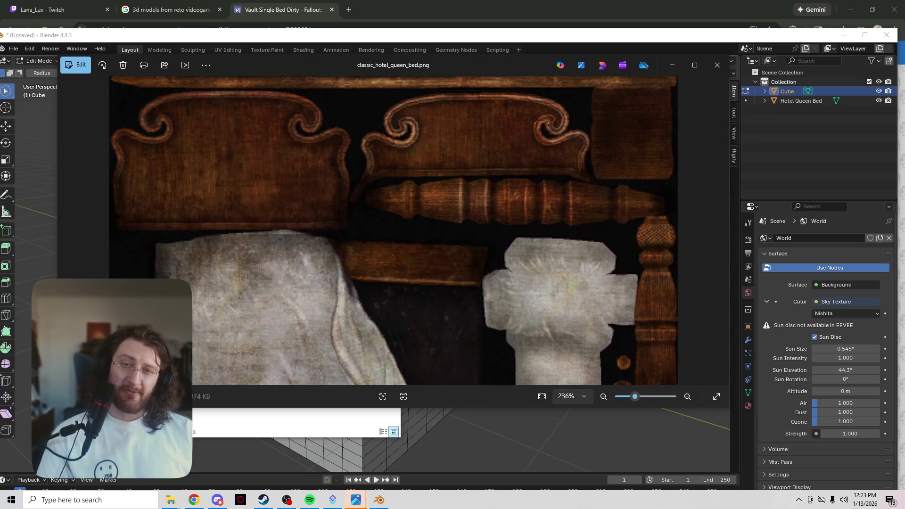